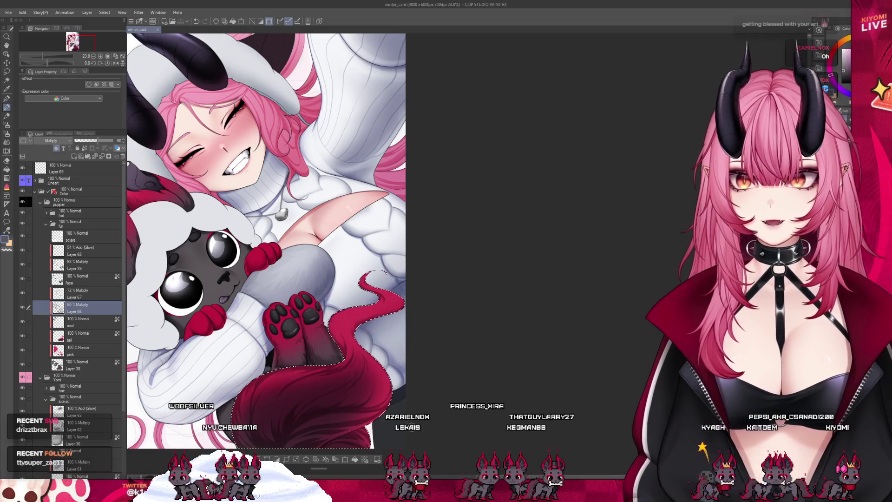
# Airbrush a soft multiply shadow stroke along the red tail's lower curve.
pyautogui.scroll(3, 310, 413)
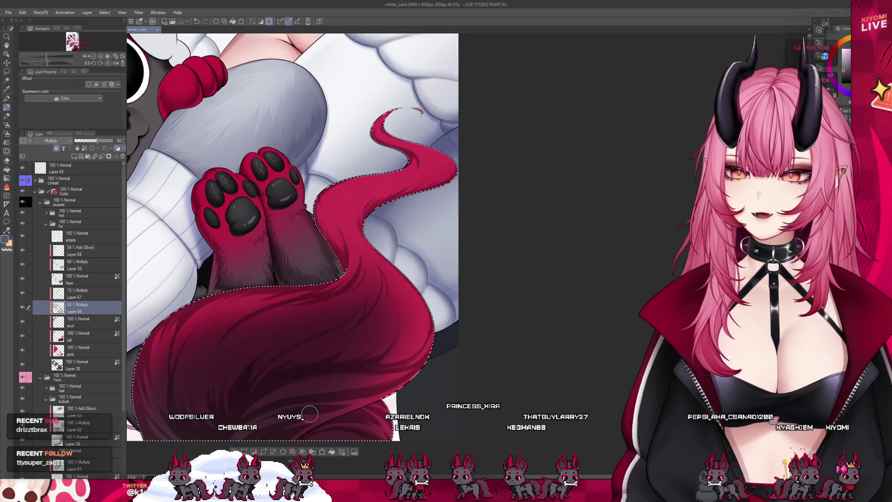
pyautogui.moveTo(319, 355); pyautogui.dragTo(366, 354)
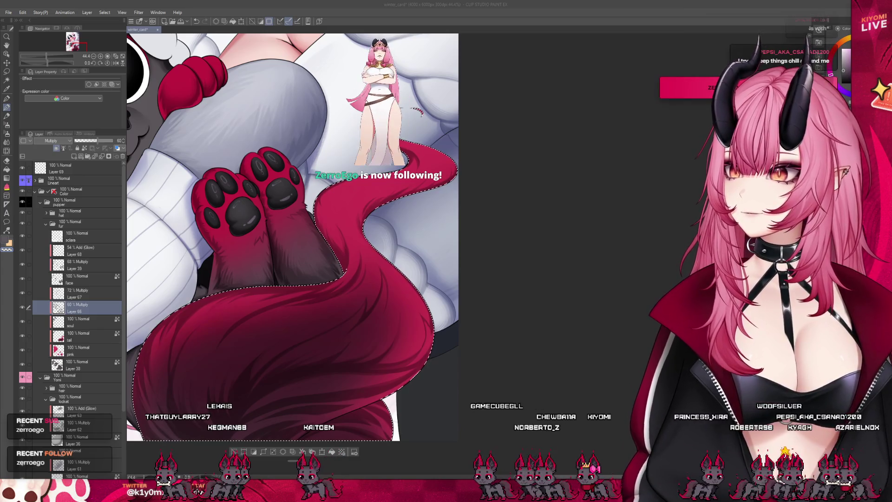
pyautogui.scroll(-2, 412, 309)
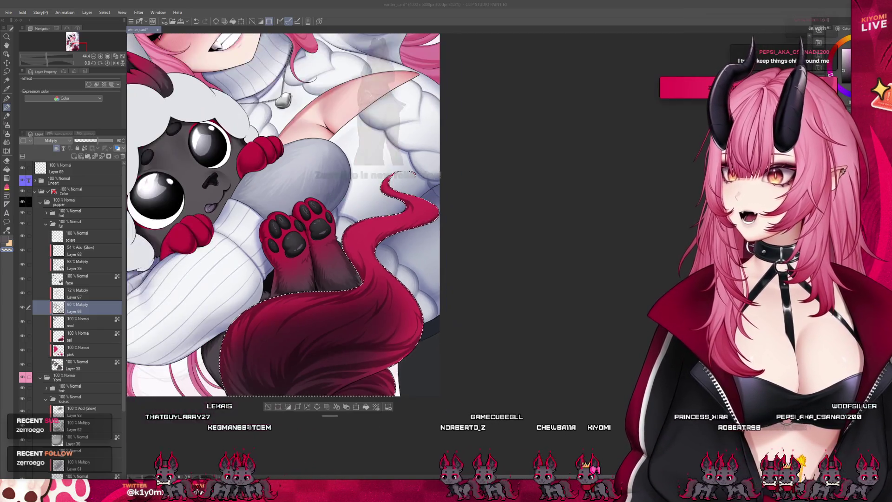
pyautogui.scroll(-1, 411, 310)
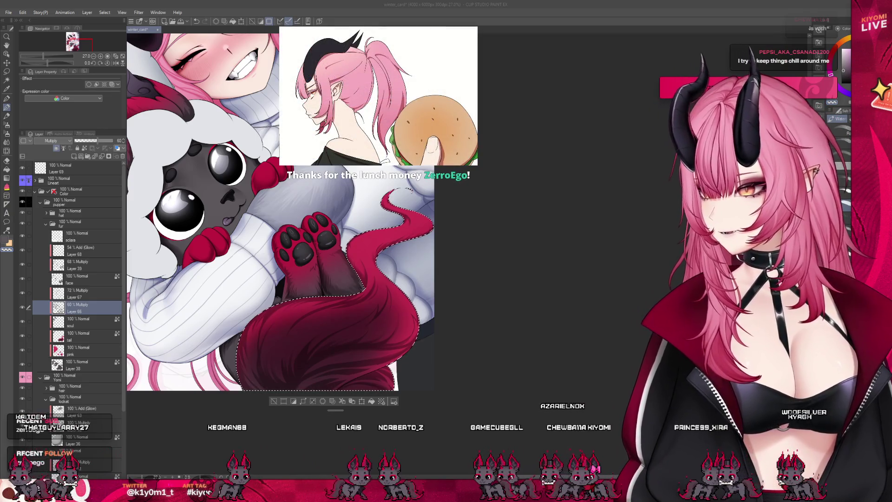
pyautogui.scroll(2, 387, 273)
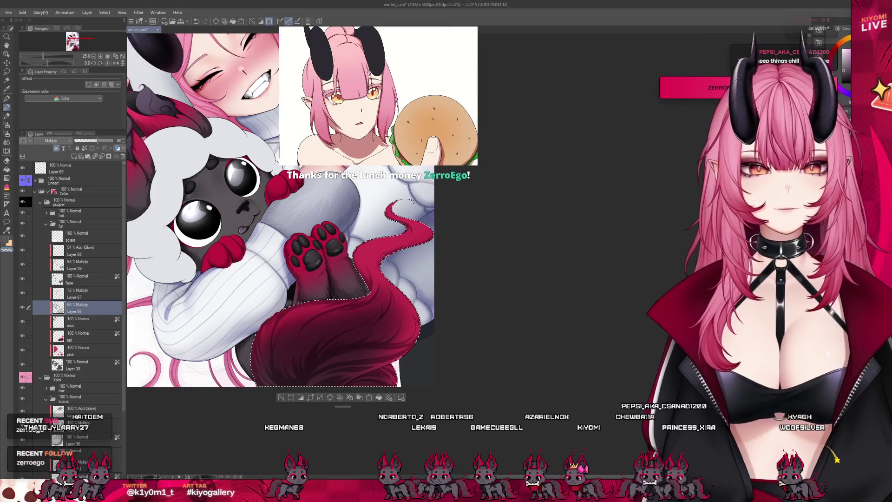
pyautogui.scroll(4, 387, 272)
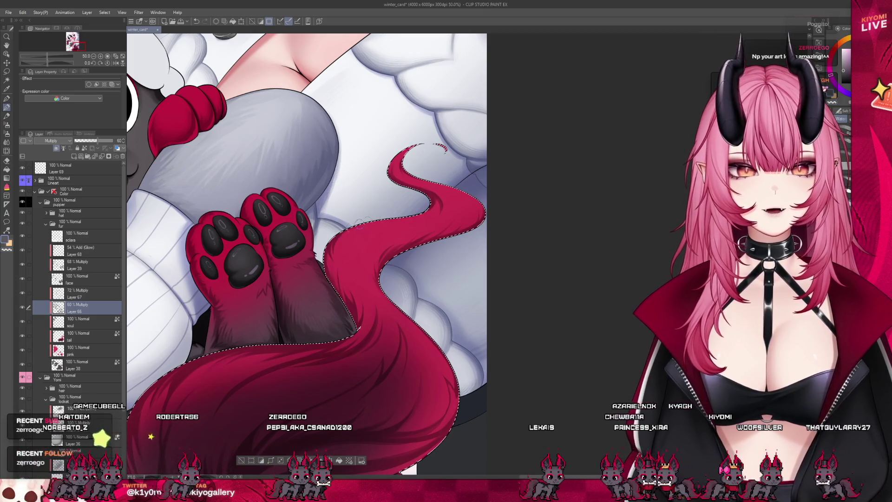
pyautogui.scroll(-1, 385, 241)
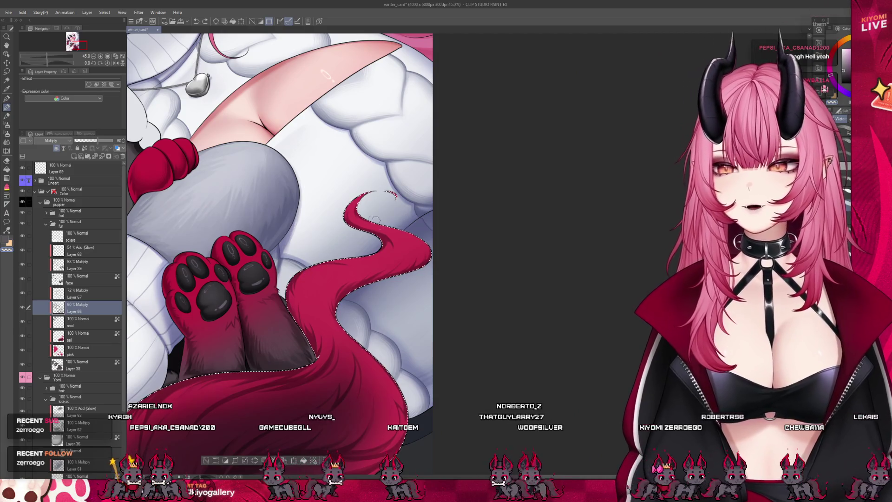
pyautogui.scroll(-1, 395, 241)
pyautogui.scroll(-5, 396, 241)
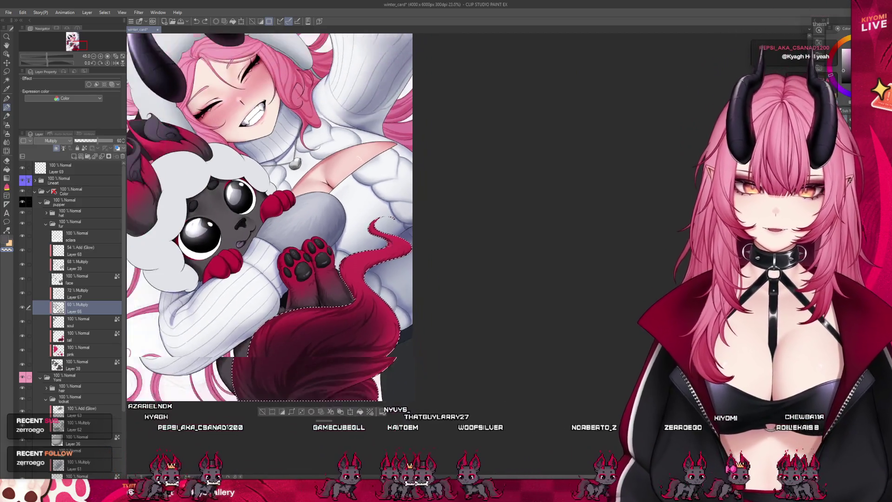
# Sample a darker crimson from the tail to shade the legs and tail.
pyautogui.scroll(4, 364, 285)
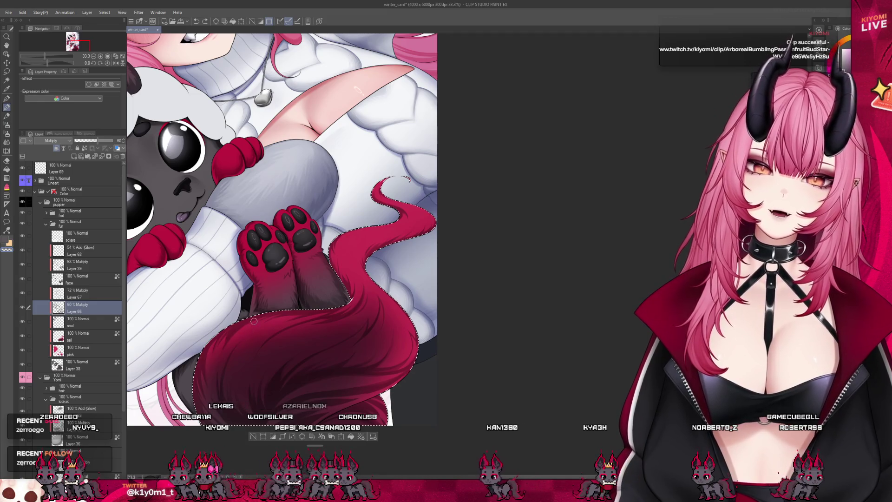
pyautogui.keyDown('alt'); pyautogui.click(238, 326); pyautogui.keyUp('alt')
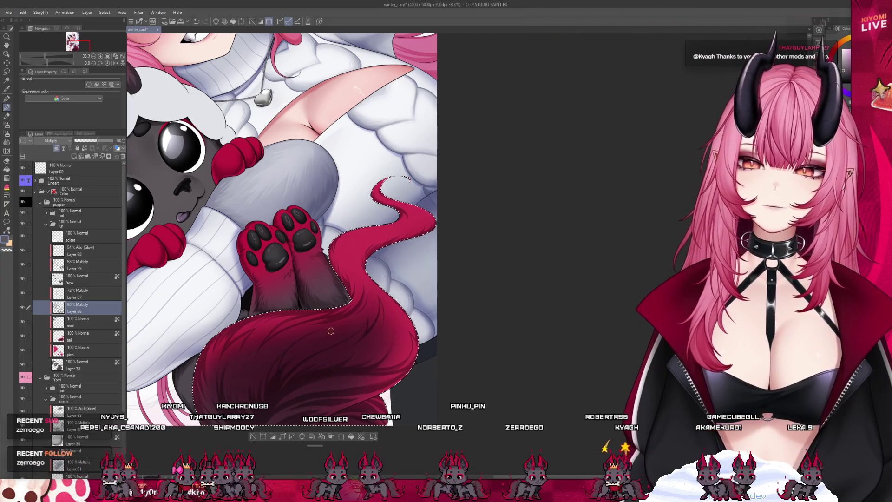
pyautogui.scroll(-5, 330, 331)
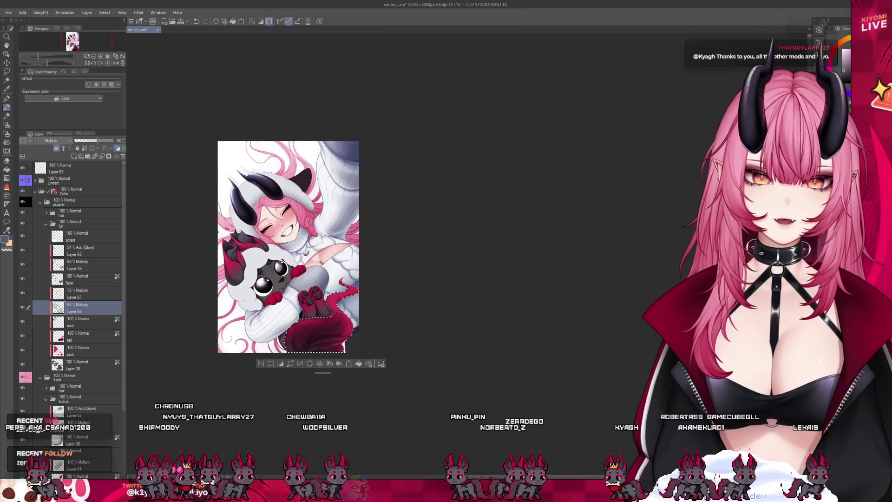
pyautogui.scroll(3, 323, 311)
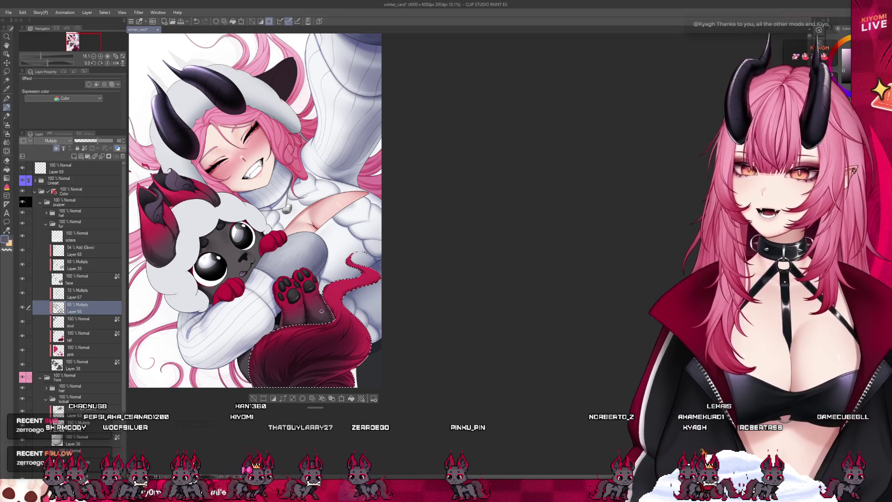
pyautogui.scroll(4, 321, 311)
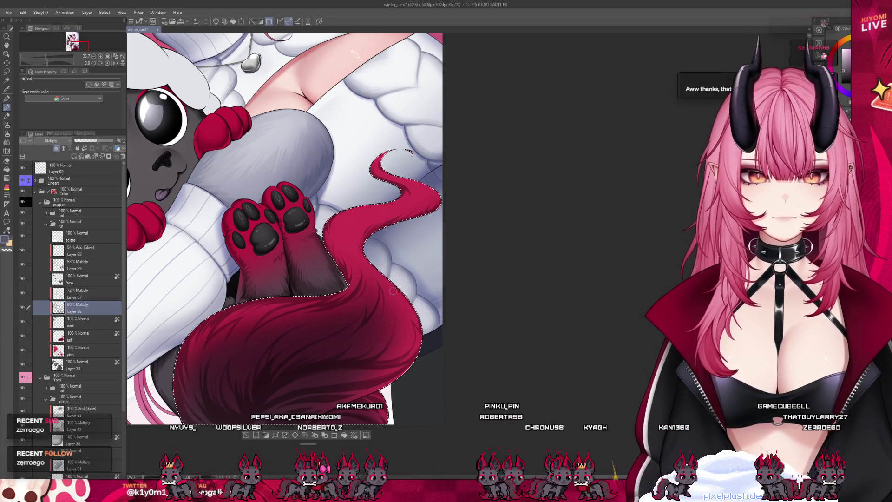
pyautogui.scroll(-5, 393, 292)
pyautogui.scroll(4, 357, 277)
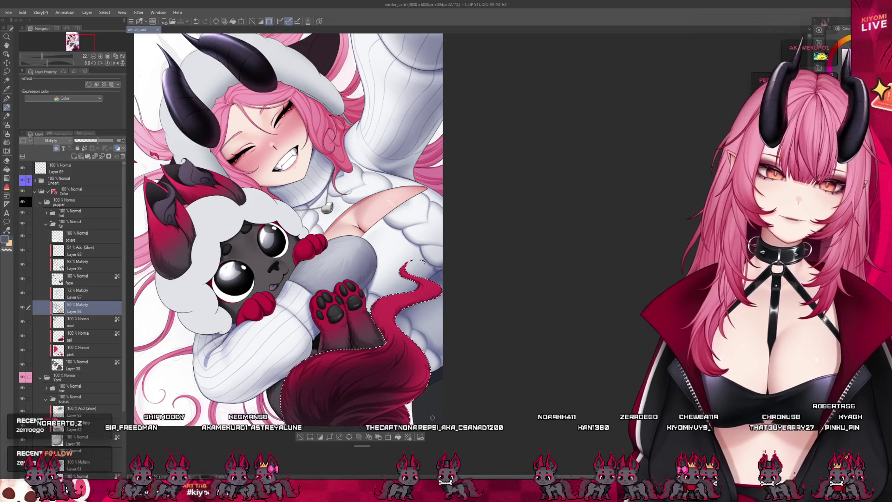
# Set the tail shading layer as the reference layer and select the Airbrush.
pyautogui.scroll(5, 433, 316)
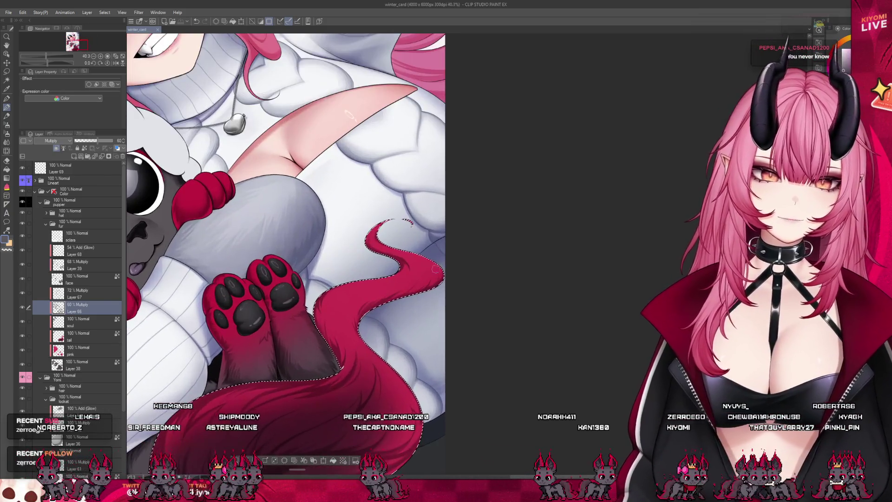
pyautogui.scroll(1, 394, 246)
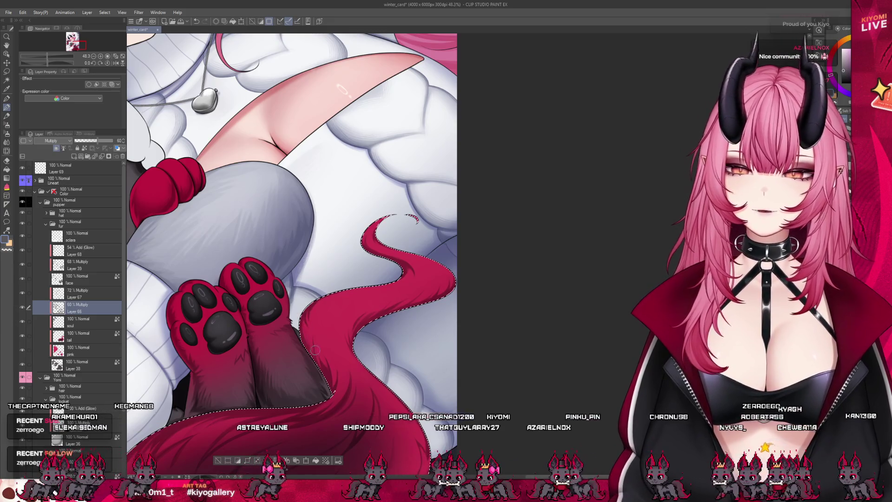
pyautogui.scroll(-2, 368, 324)
pyautogui.scroll(-2, 275, 410)
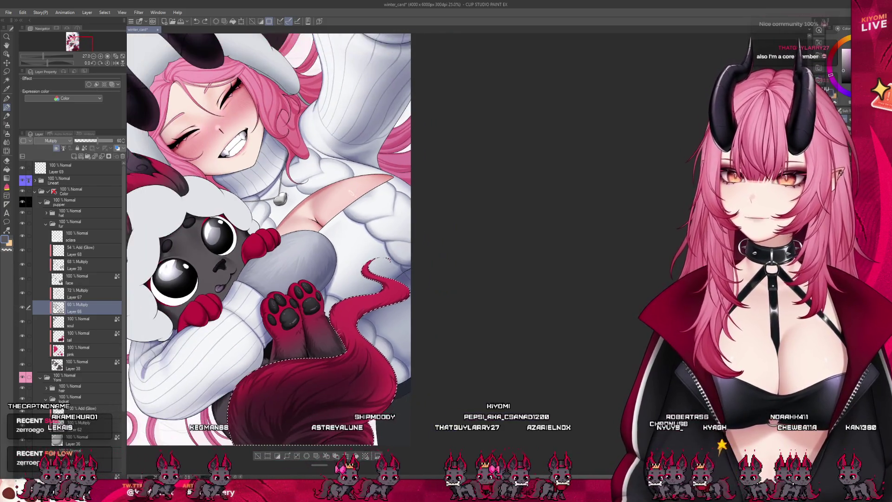
pyautogui.scroll(2, 276, 411)
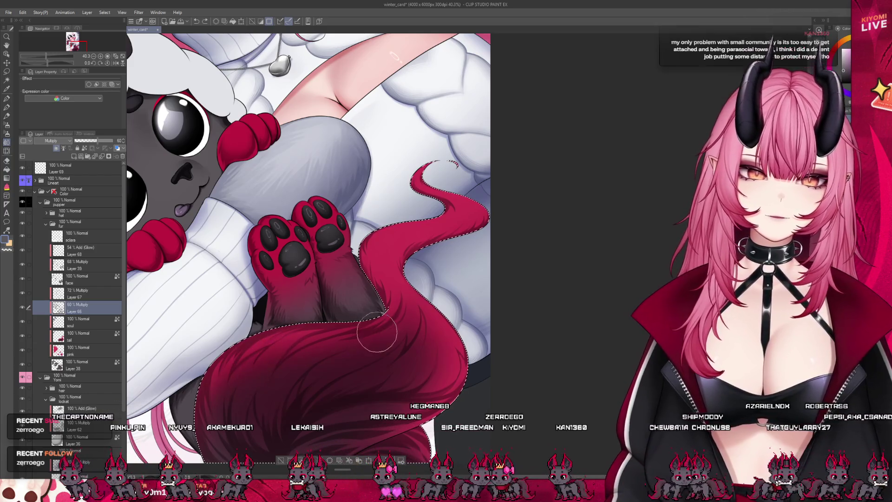
pyautogui.scroll(-3, 332, 280)
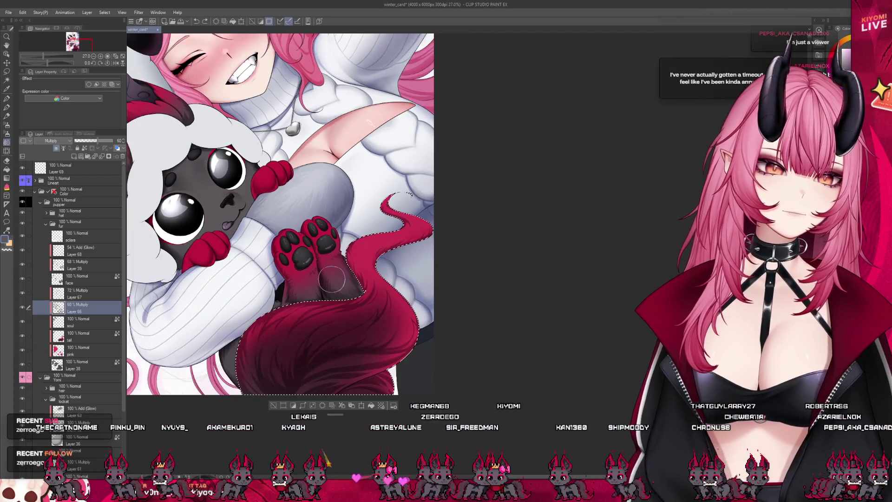
pyautogui.click(94, 148)
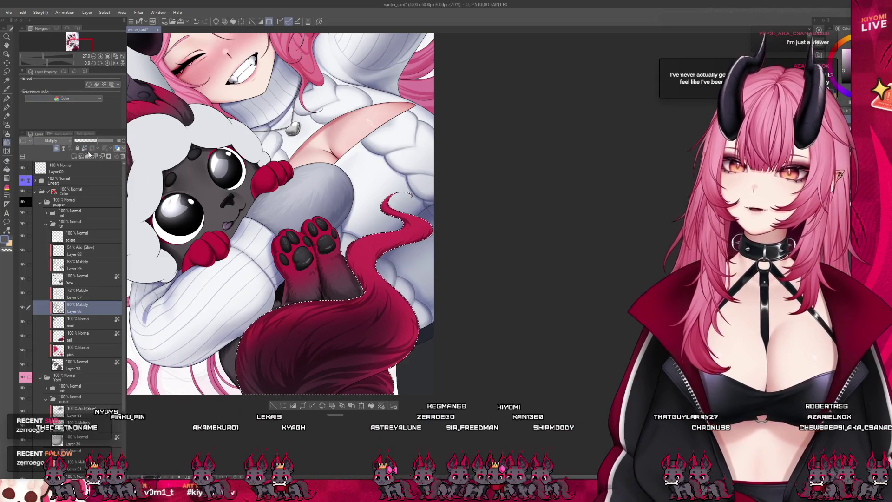
pyautogui.click(8, 125)
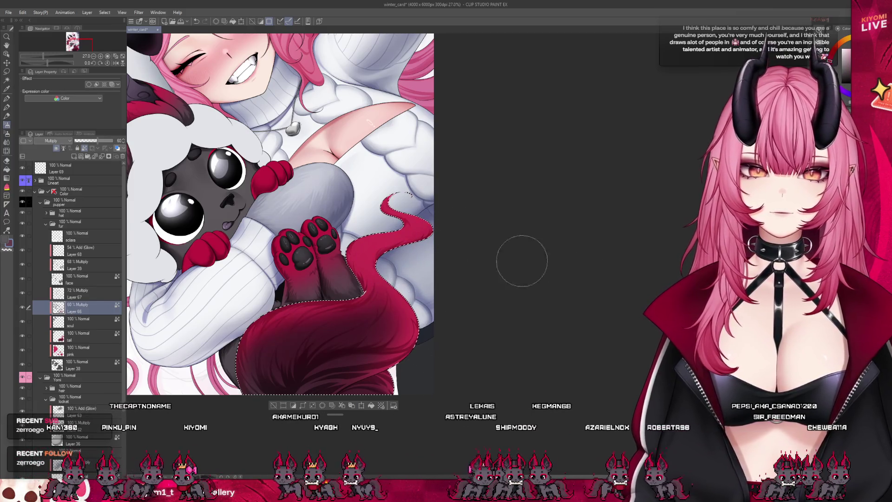
# Enlarge the brush, airbrush more shadow on the lower tail, and save the card.
pyautogui.scroll(-3, 458, 259)
pyautogui.scroll(3, 432, 347)
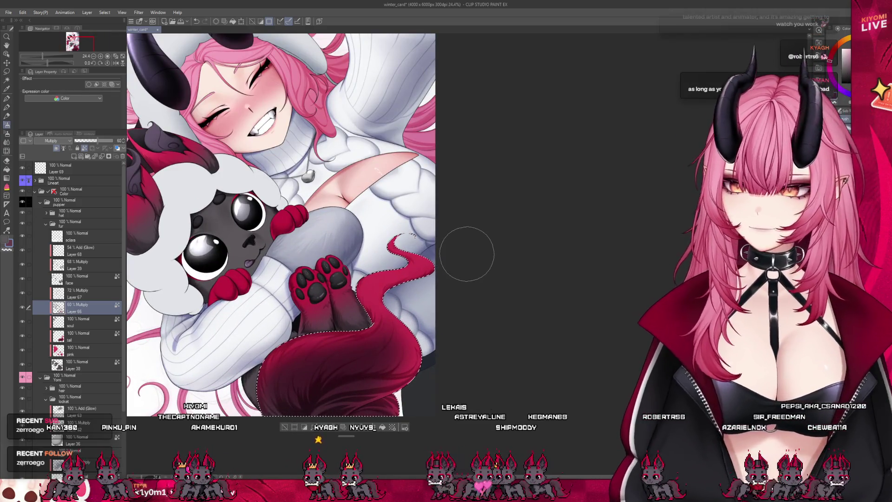
pyautogui.press(']')
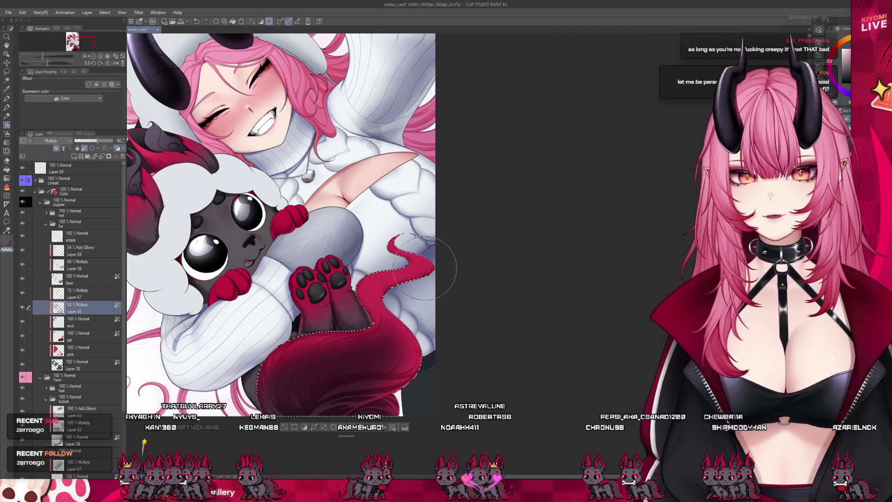
pyautogui.scroll(-2, 485, 340)
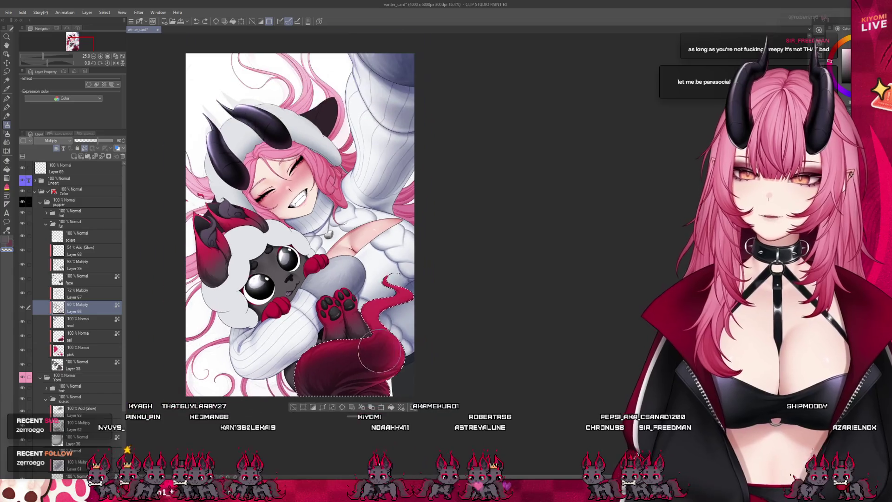
pyautogui.scroll(2, 391, 330)
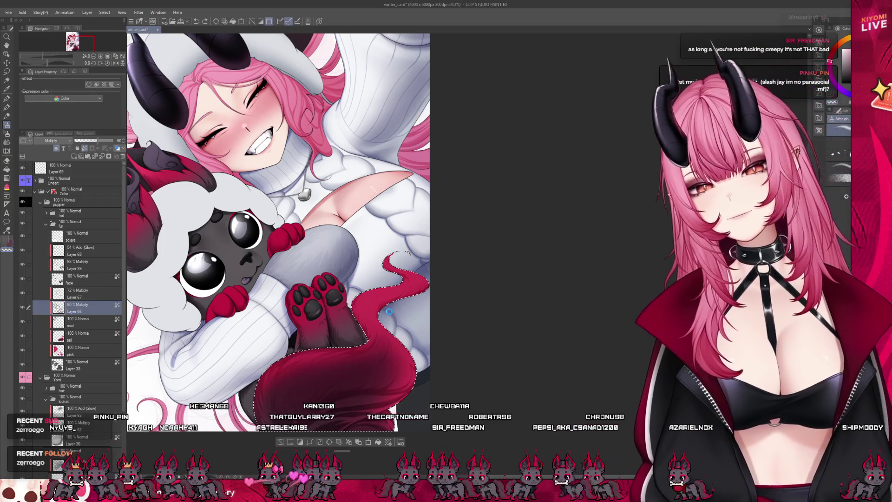
pyautogui.hotkey('ctrl', 's')
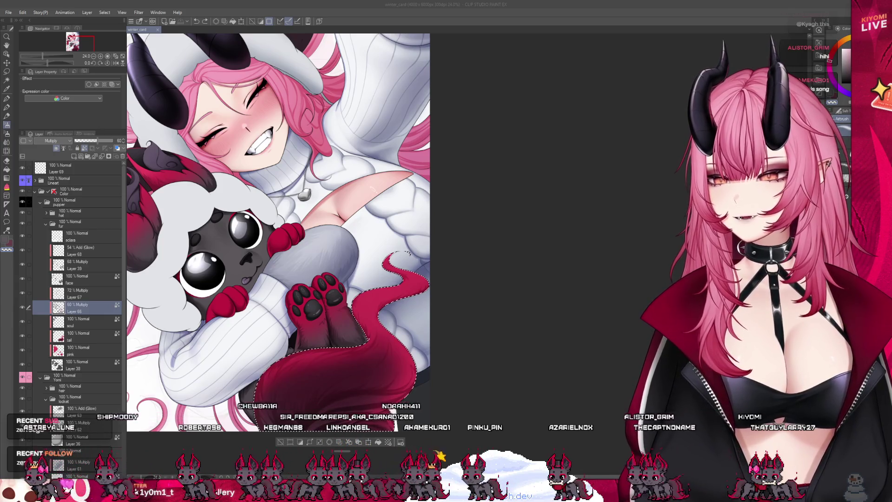
# Zoom in and out on the tail to check the built-up shading.
pyautogui.scroll(3, 371, 374)
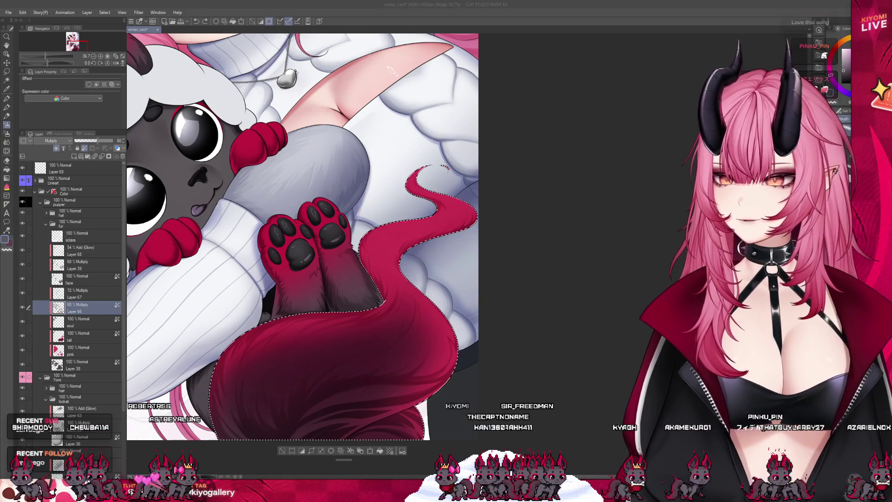
pyautogui.scroll(-2, 429, 308)
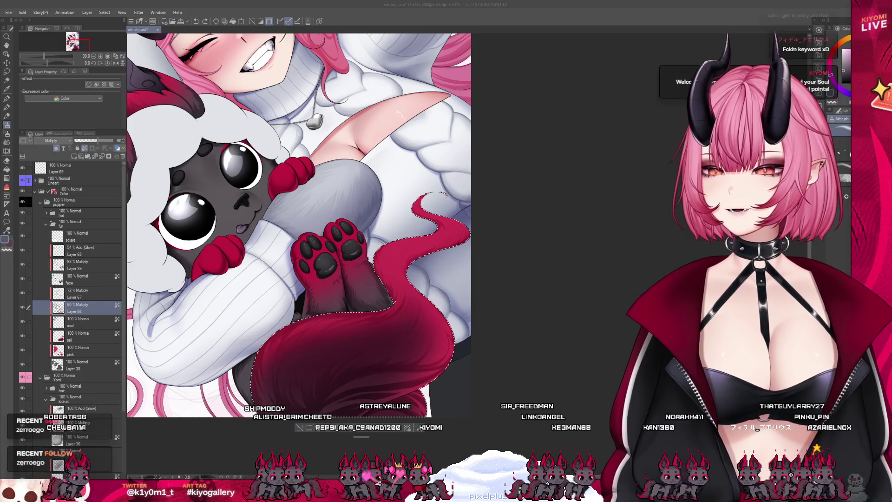
pyautogui.scroll(-2, 508, 348)
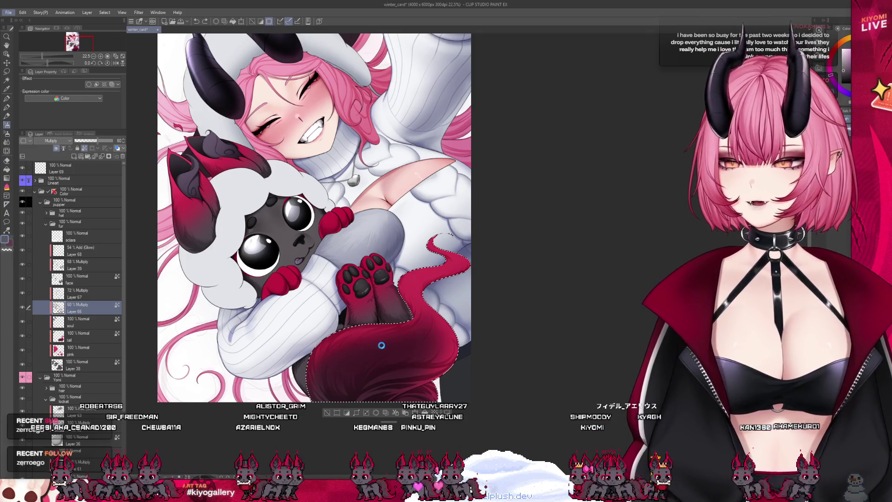
# Pick a red from the colour swatch and make Layer 67 the active painting layer.
pyautogui.scroll(-1, 389, 351)
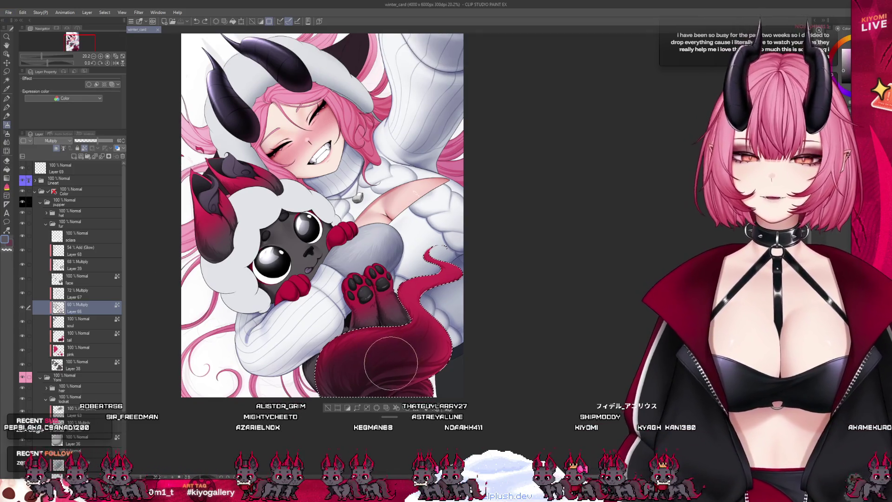
pyautogui.click(506, 358)
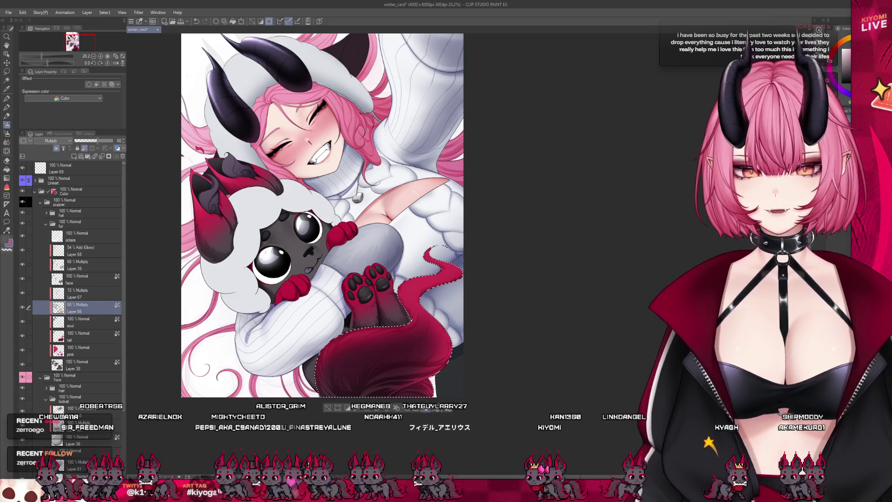
pyautogui.scroll(1, 328, 355)
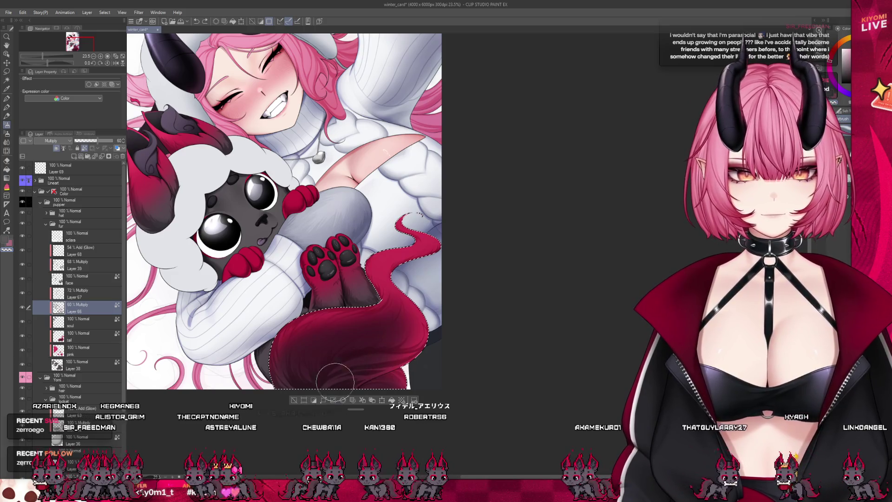
pyautogui.scroll(-3, 497, 319)
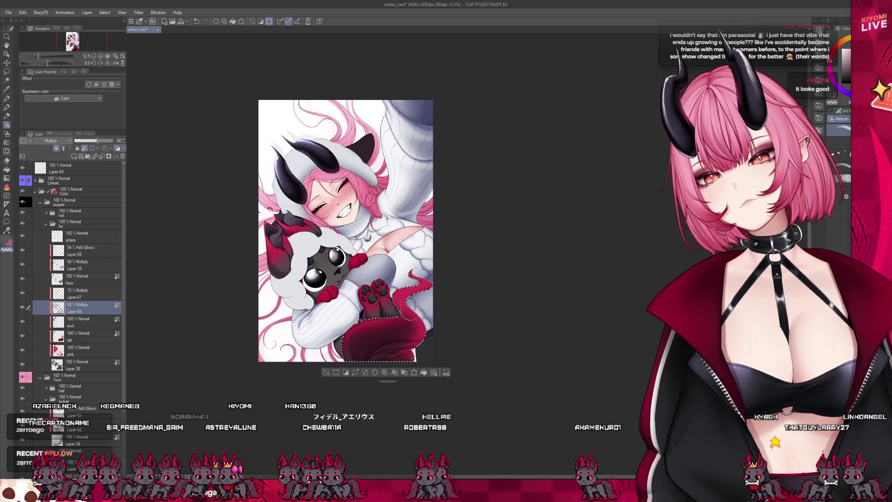
pyautogui.scroll(2, 390, 275)
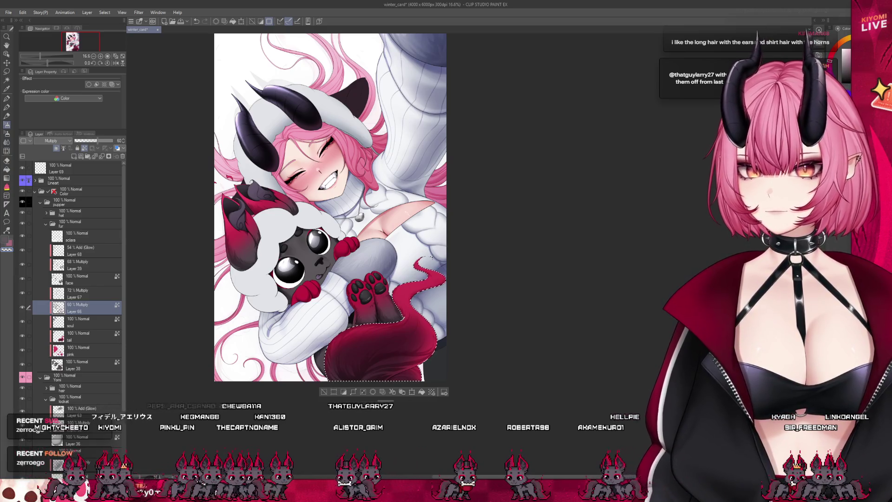
pyautogui.click(79, 293)
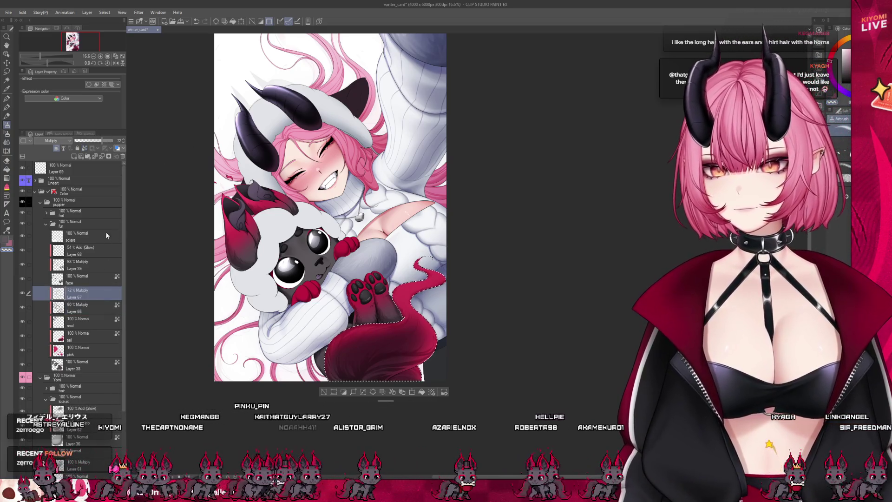
# Zoom in and switch to the watercolor brush to shade inside the tail selection.
pyautogui.hotkey('ctrl', '+')
pyautogui.press('b')
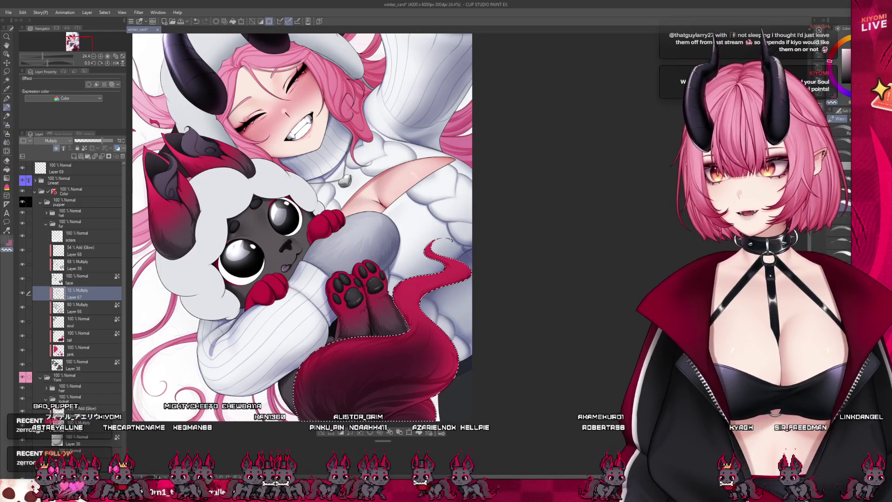
pyautogui.scroll(-1, 352, 254)
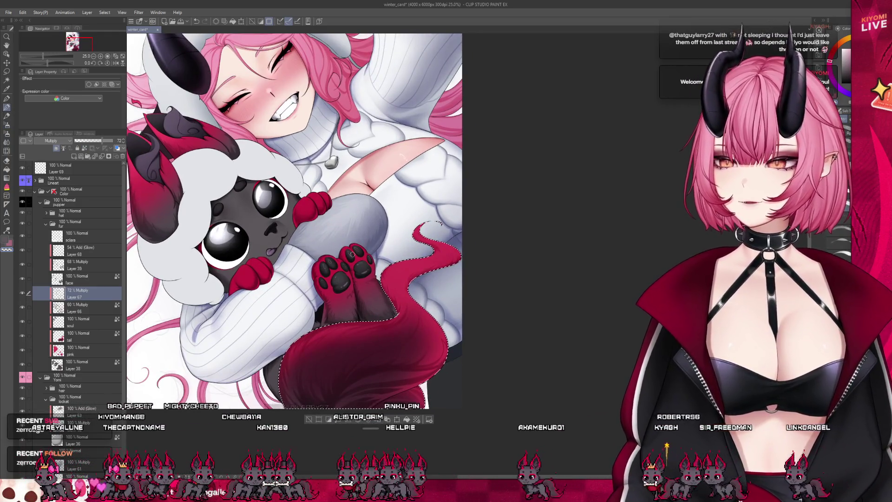
pyautogui.scroll(2, 352, 254)
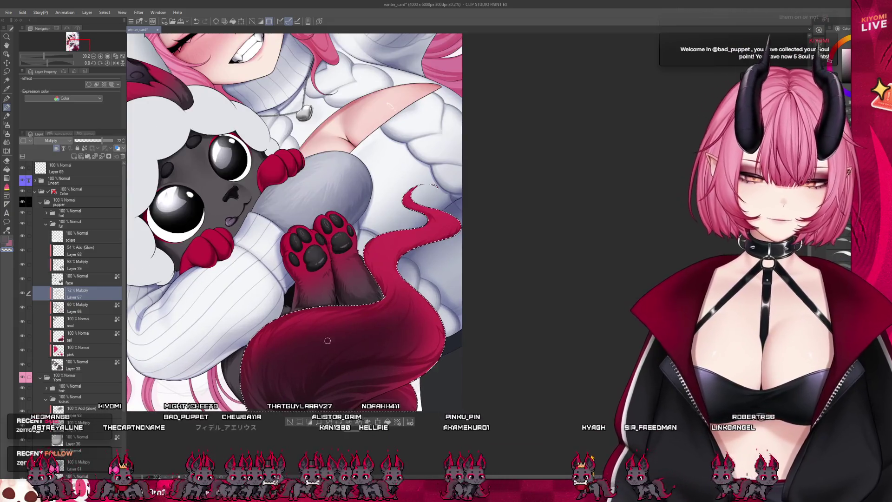
pyautogui.scroll(4, 328, 340)
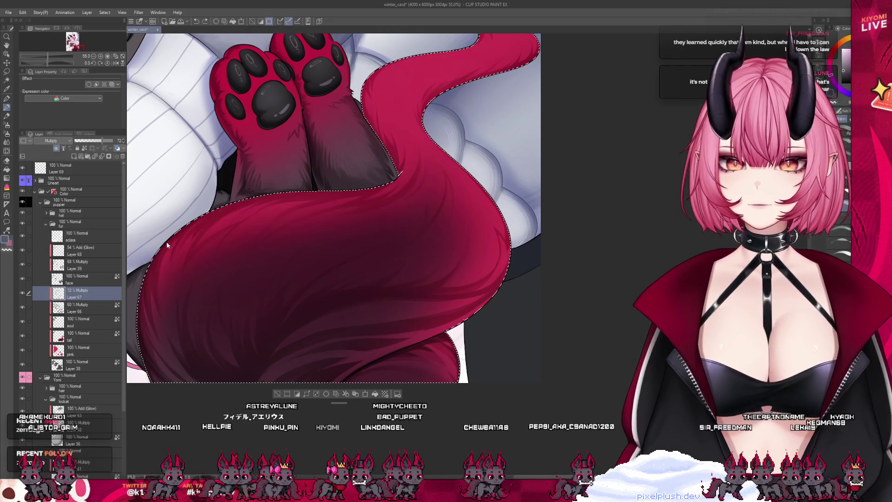
# Save the winter card and brush shading along the tail edge beside the paws.
pyautogui.scroll(-4, 241, 199)
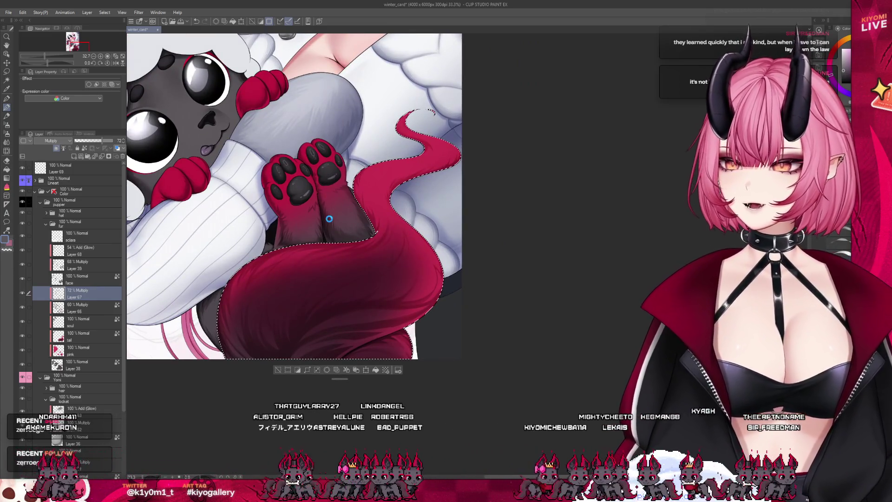
pyautogui.hotkey('ctrl', 's')
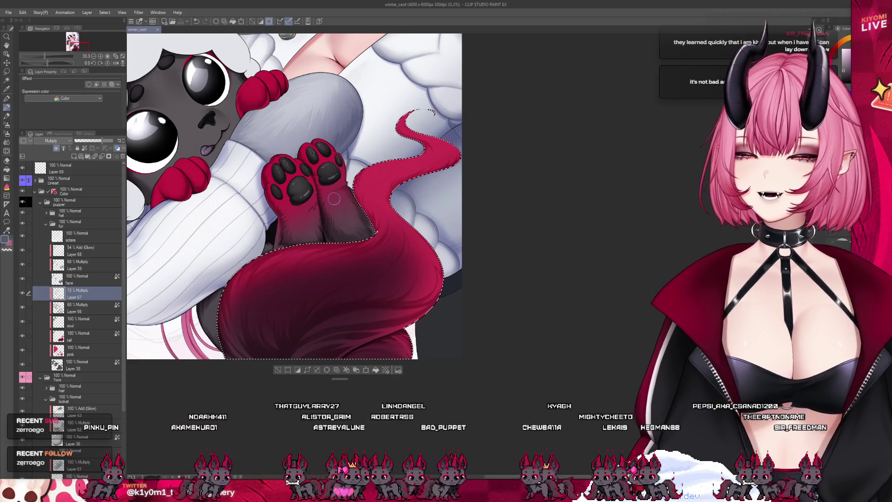
pyautogui.scroll(2, 344, 204)
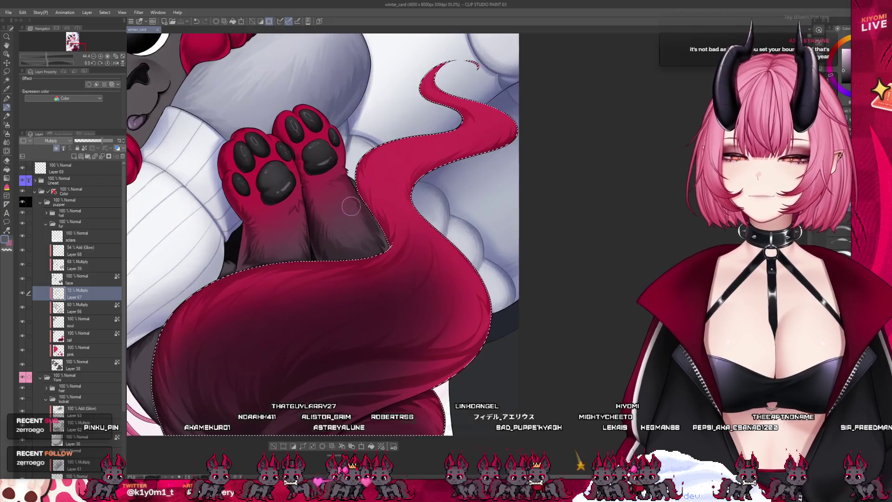
pyautogui.moveTo(410, 253)
pyautogui.mouseDown()
pyautogui.moveTo(372, 269)
pyautogui.moveTo(388, 253)
pyautogui.moveTo(374, 233)
pyautogui.mouseUp()
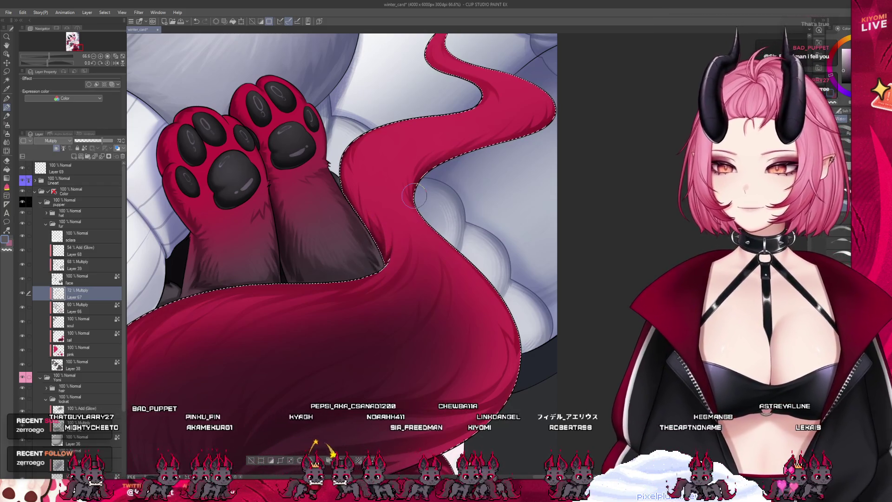
# Zoom out and back in to check the shading on the tail's lower curve.
pyautogui.scroll(-2, 398, 282)
pyautogui.scroll(2, 399, 282)
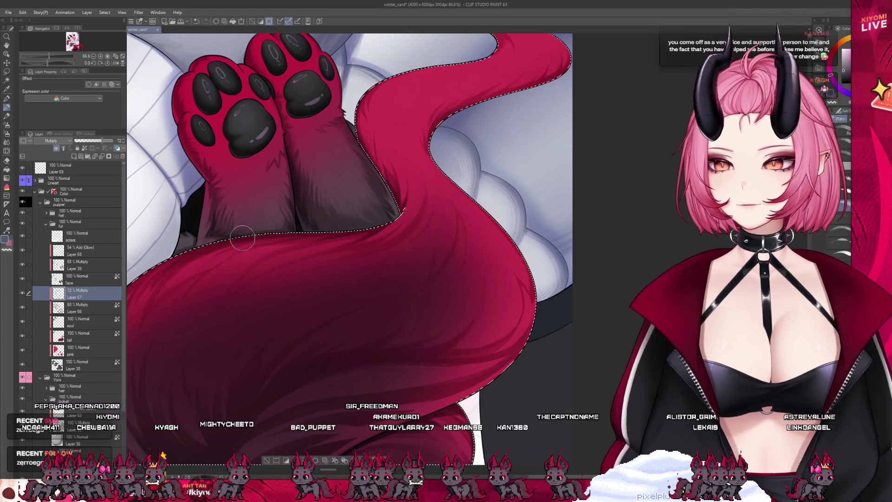
pyautogui.scroll(-3, 364, 253)
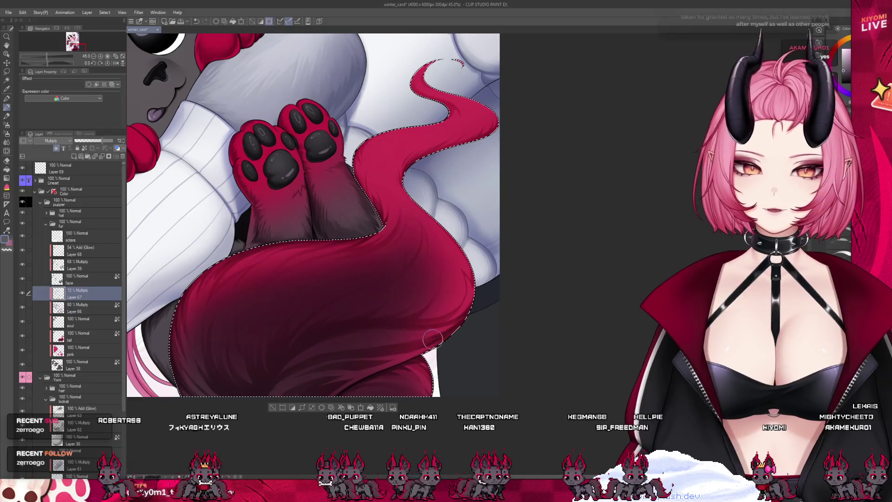
# Switch to transparent colour to lift shading along the tail's edge.
pyautogui.press('c')
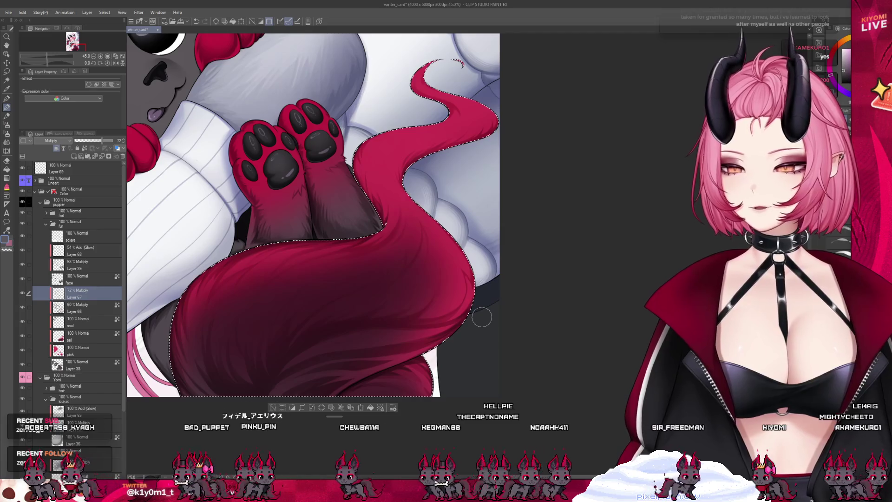
pyautogui.scroll(-1, 467, 362)
pyautogui.scroll(-1, 442, 302)
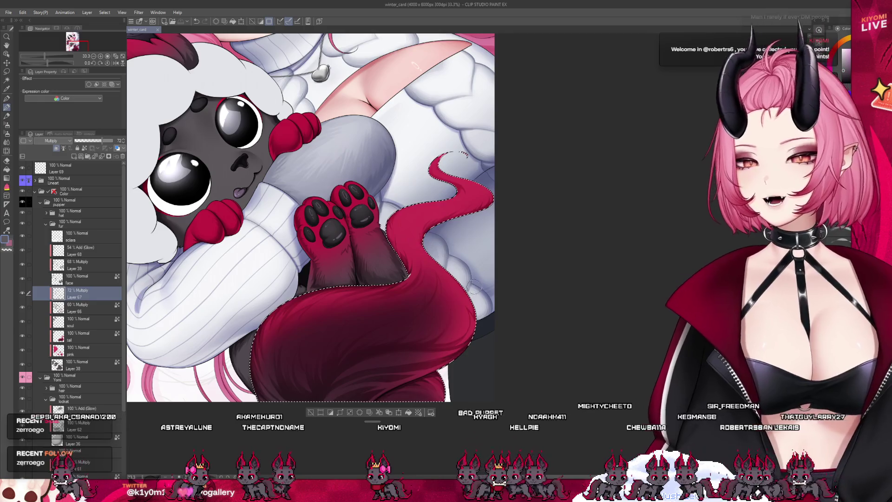
# Save the winter card's tail shading progress, zooming around the paws and tail.
pyautogui.scroll(1, 415, 238)
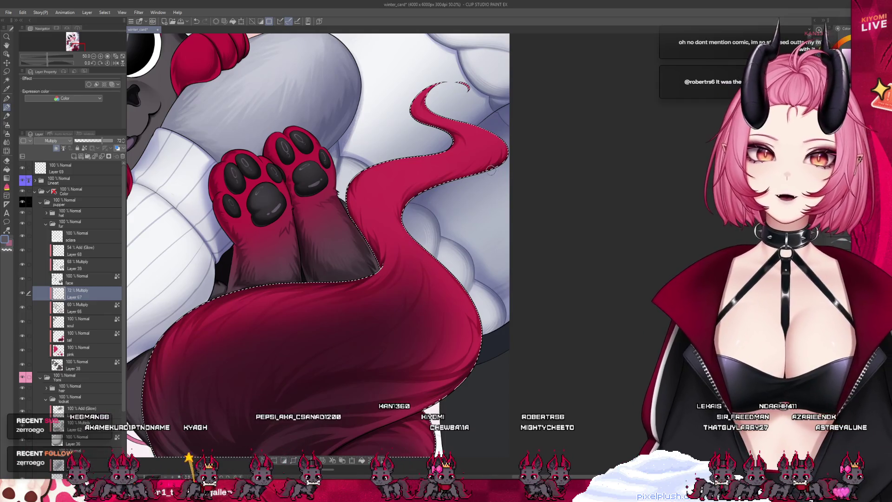
pyautogui.scroll(-5, 465, 188)
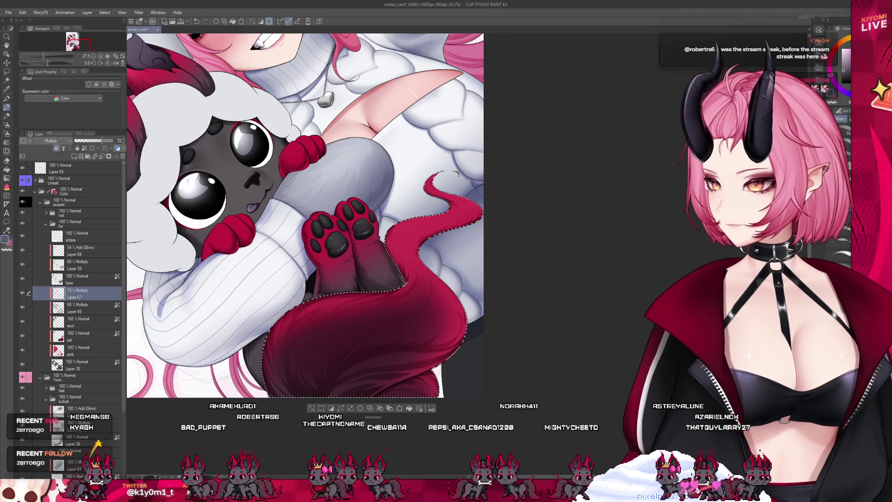
pyautogui.hotkey('ctrl', 's')
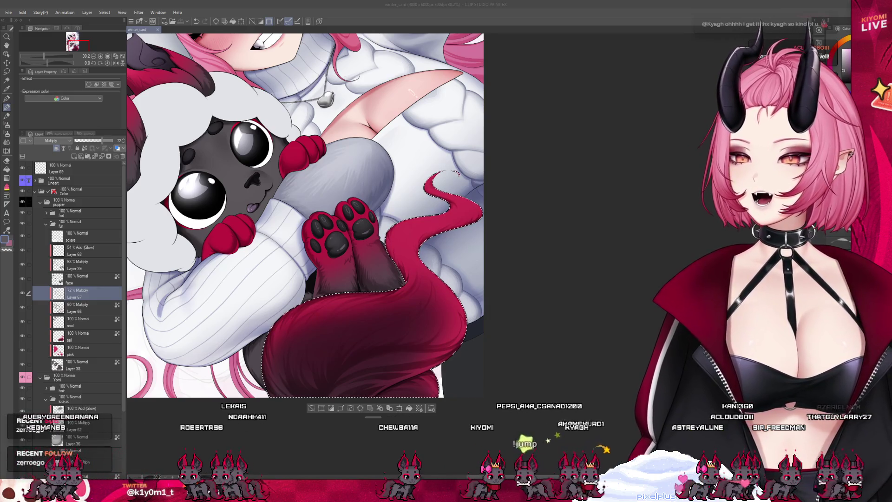
pyautogui.scroll(-3, 307, 218)
pyautogui.scroll(5, 306, 218)
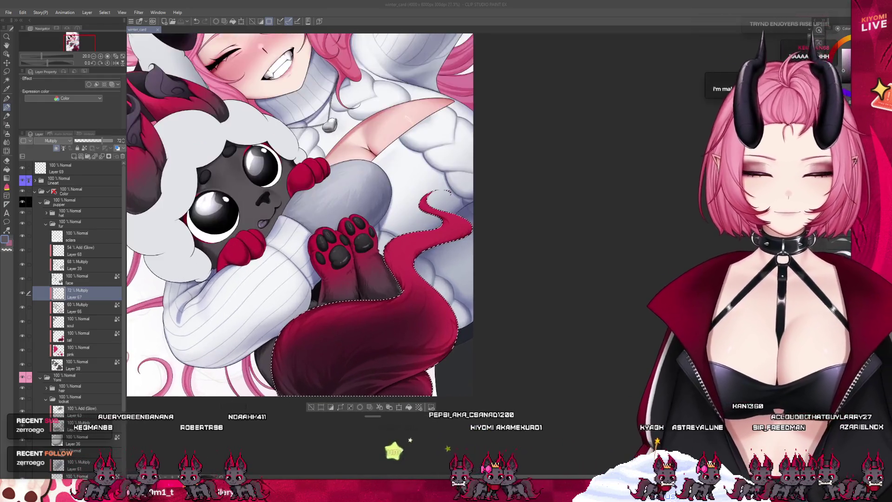
pyautogui.scroll(1, 325, 219)
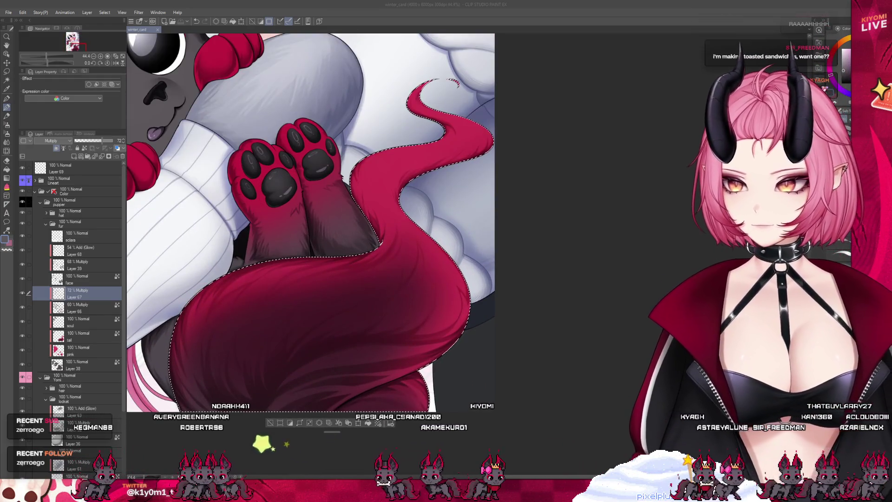
pyautogui.click(403, 383)
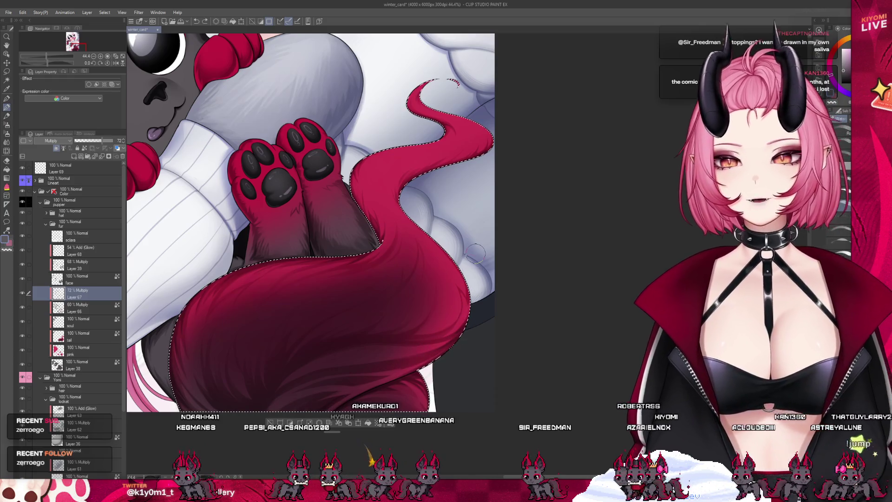
pyautogui.scroll(-5, 356, 262)
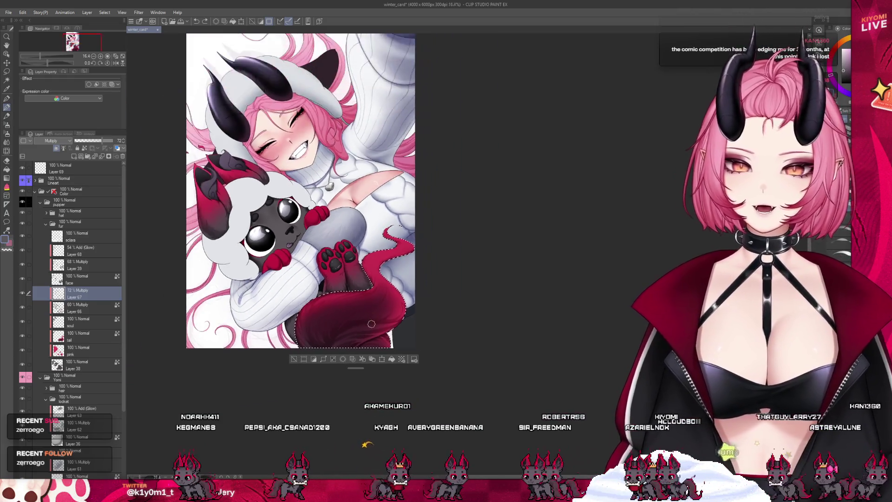
pyautogui.scroll(3, 340, 282)
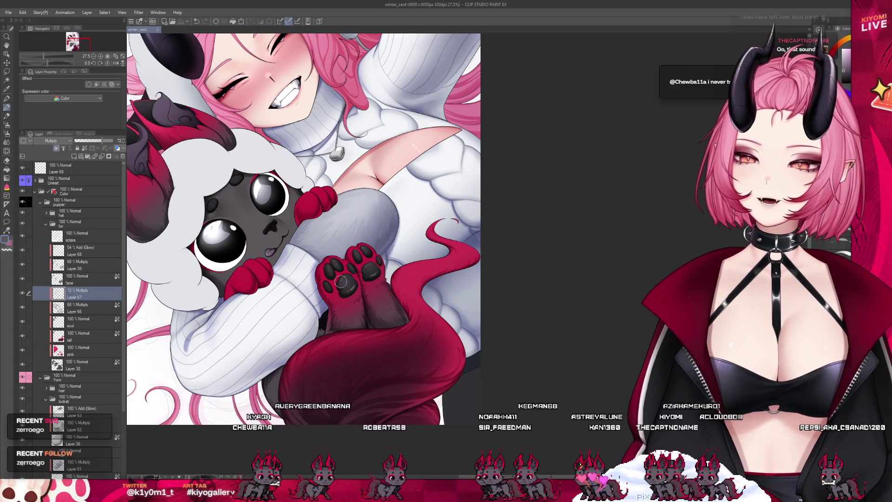
pyautogui.scroll(1, 328, 441)
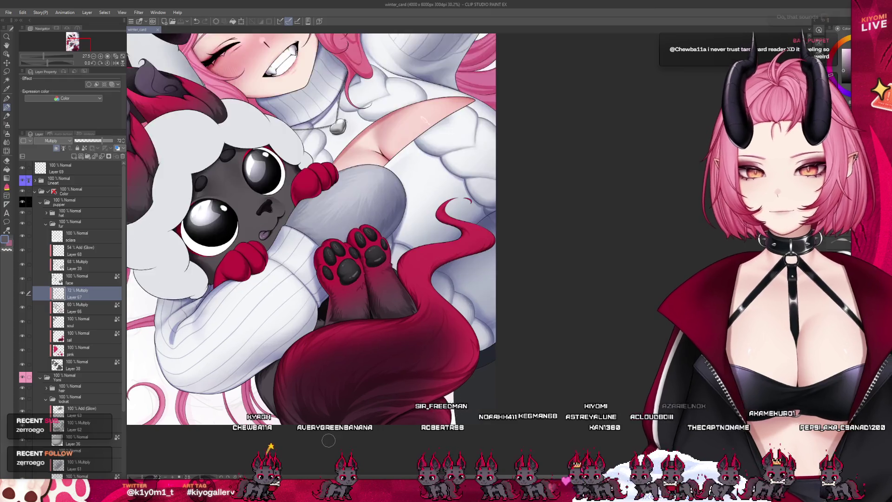
# Brush one soft Multiply stroke across the lower tail to deepen its crimson, then zoom out.
pyautogui.scroll(4, 328, 440)
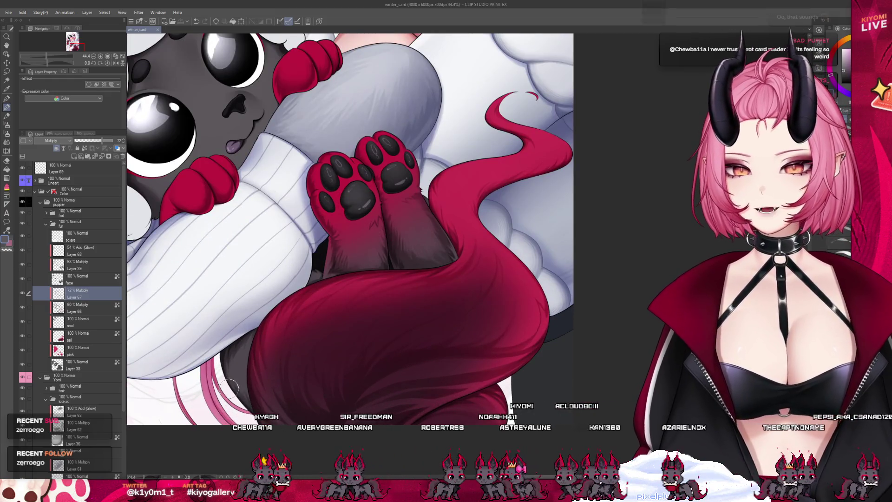
pyautogui.moveTo(231, 386); pyautogui.dragTo(278, 368)
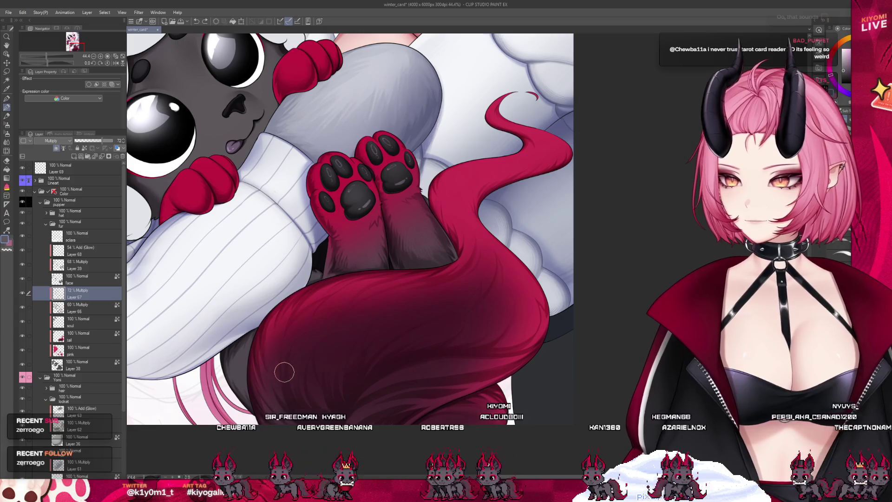
pyautogui.scroll(-6, 321, 376)
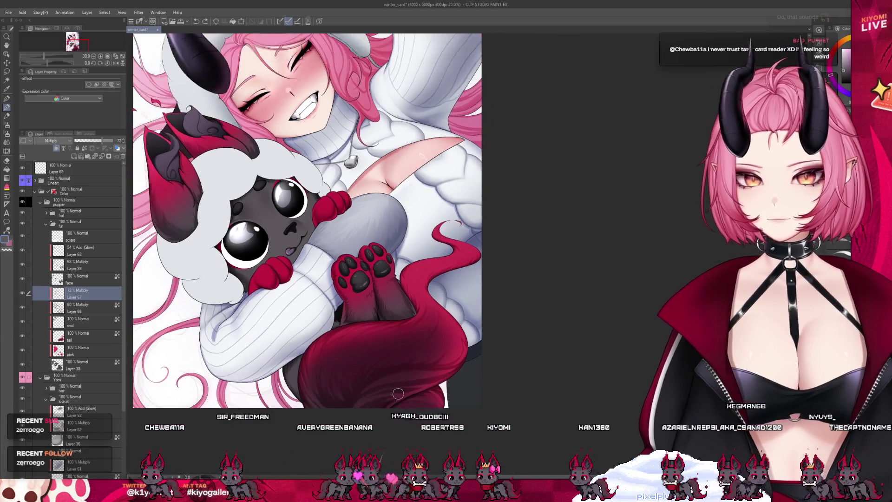
pyautogui.scroll(1, 445, 409)
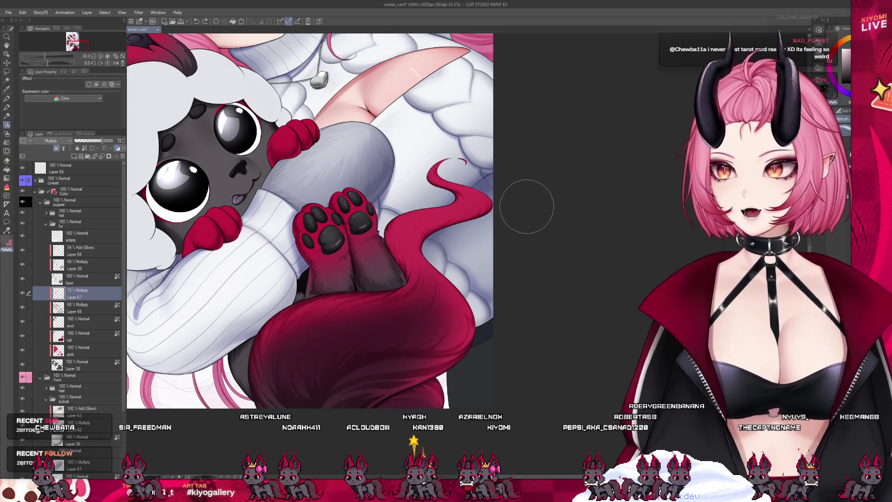
pyautogui.scroll(-1, 470, 251)
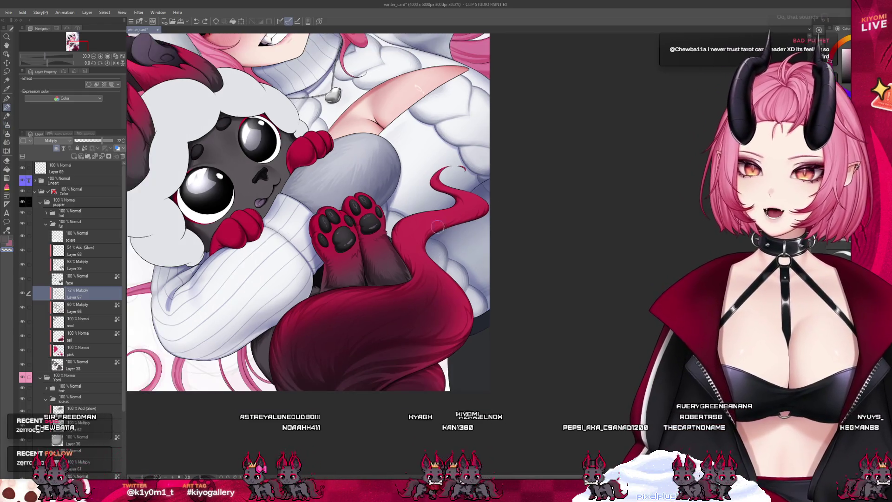
pyautogui.scroll(-2, 417, 227)
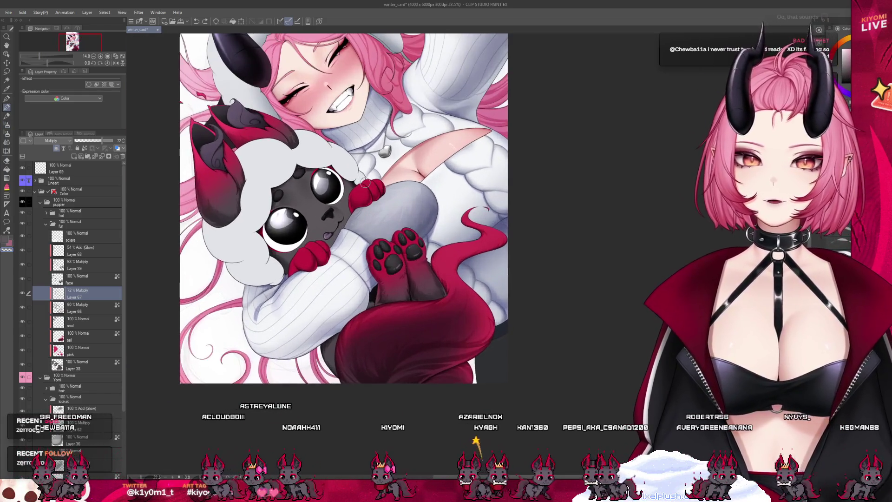
pyautogui.click(22, 293)
pyautogui.click(22, 293)
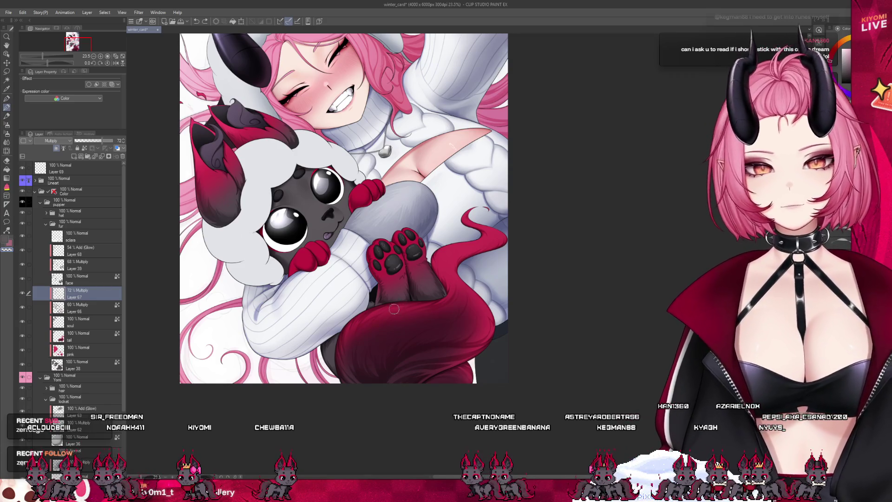
pyautogui.scroll(-2, 394, 309)
pyautogui.scroll(3, 394, 309)
pyautogui.moveTo(394, 309)
pyautogui.mouseDown()
pyautogui.moveTo(408, 260)
pyautogui.moveTo(434, 355)
pyautogui.mouseUp()
# Review the shaded tail and save winter_card with Ctrl+S.
pyautogui.scroll(-2, 435, 355)
pyautogui.scroll(2, 434, 355)
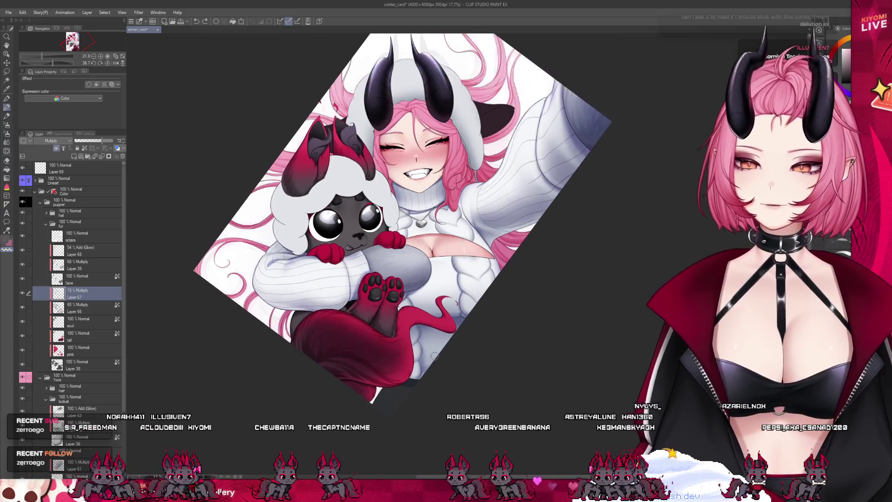
pyautogui.scroll(3, 414, 282)
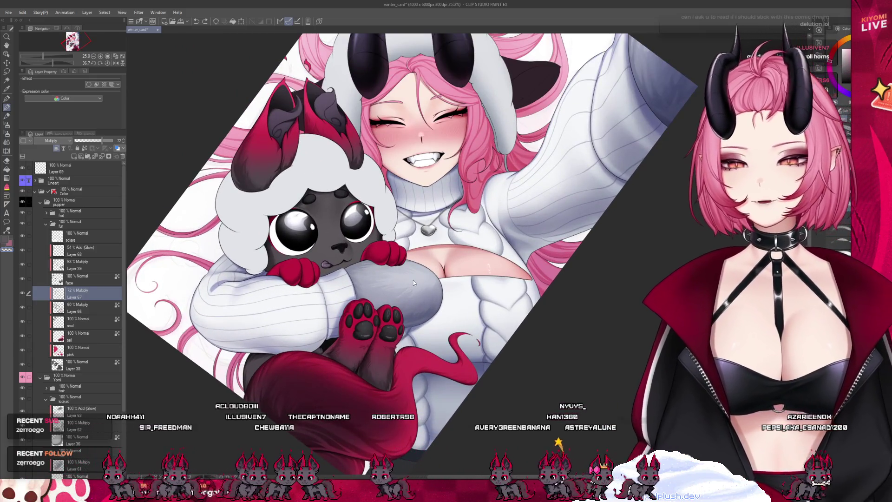
pyautogui.hotkey('ctrl', 's')
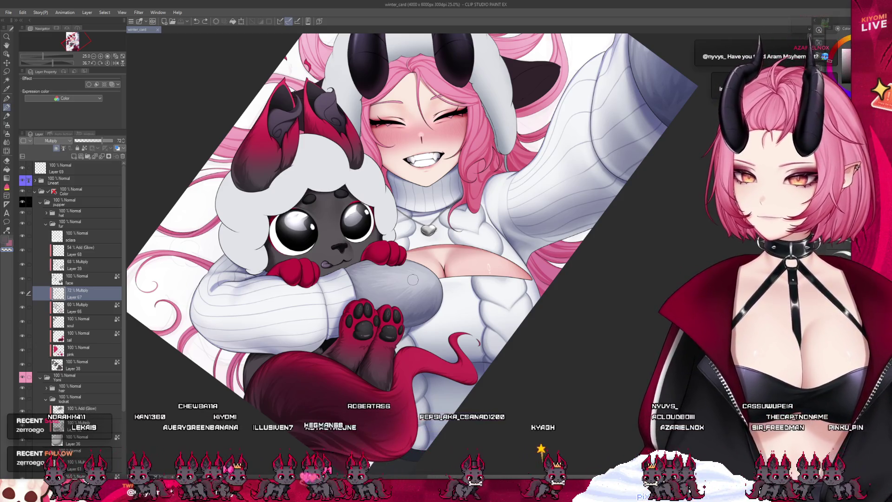
# Add a new empty layer just above the face layer for eye shading.
pyautogui.scroll(-1, 346, 324)
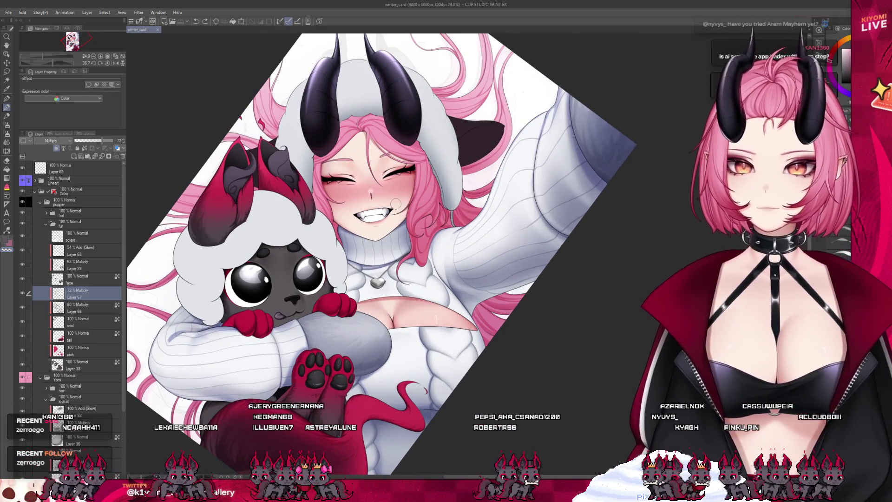
pyautogui.click(84, 278)
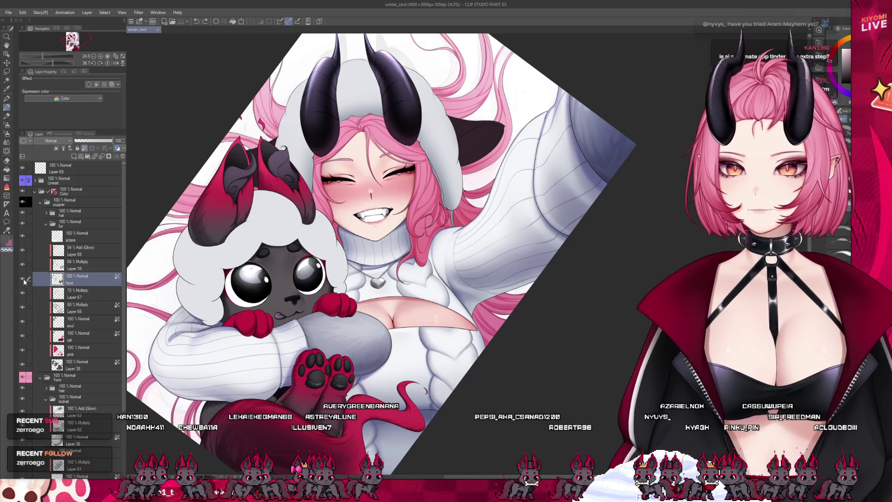
pyautogui.scroll(-3, 403, 233)
pyautogui.scroll(3, 403, 234)
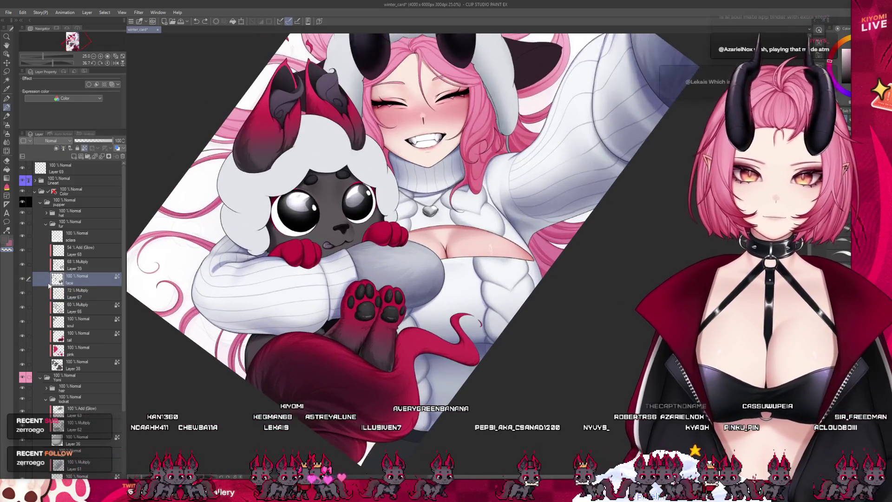
pyautogui.click(53, 238)
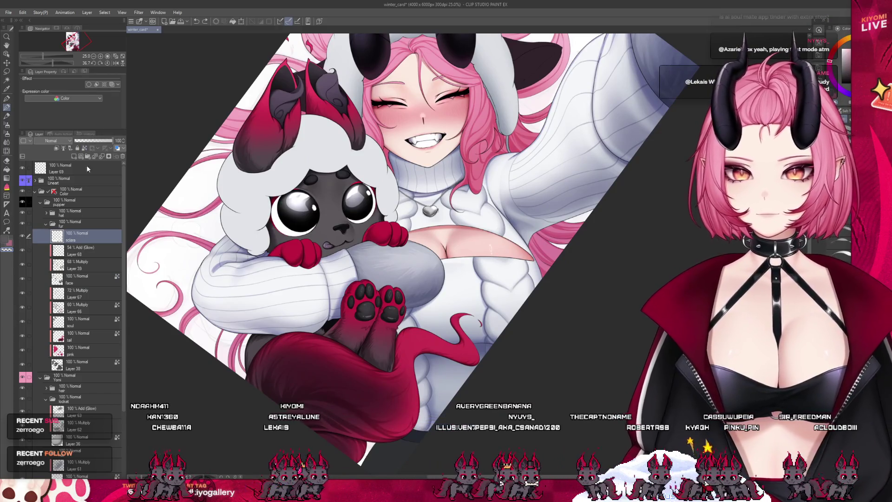
pyautogui.click(75, 156)
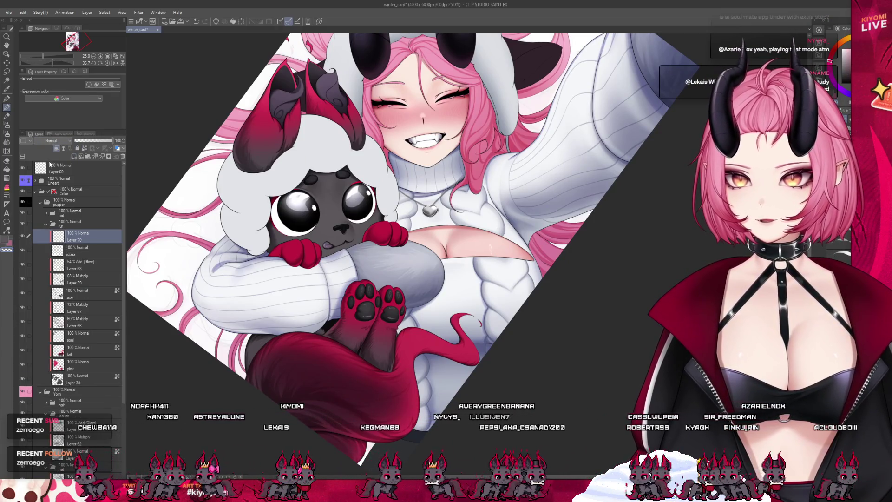
# Paint grey shading along the eye whites' left and lower-left edges, with layer opacity around 55%.
pyautogui.scroll(5, 331, 177)
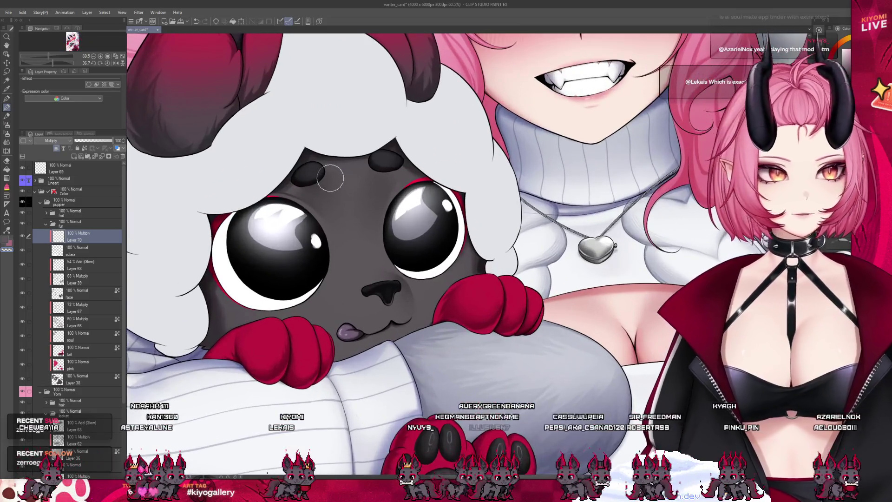
pyautogui.scroll(1, 330, 178)
pyautogui.moveTo(215, 221)
pyautogui.mouseDown()
pyautogui.moveTo(182, 308)
pyautogui.moveTo(217, 227)
pyautogui.mouseUp()
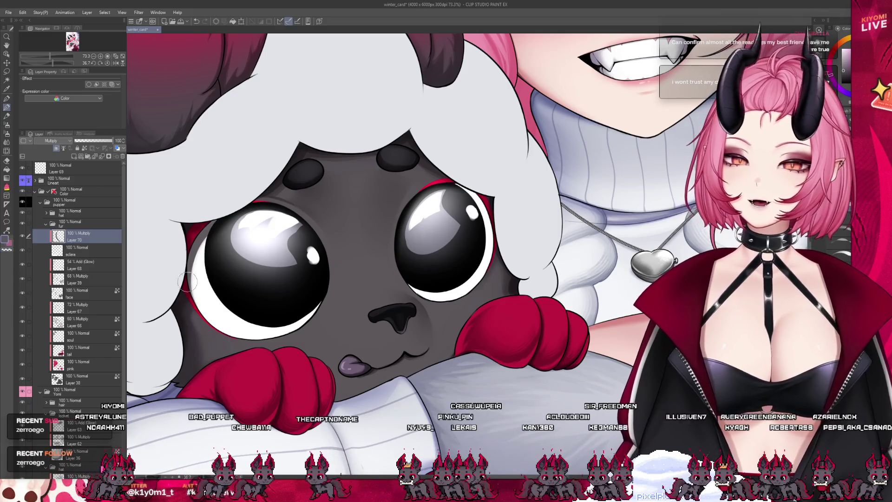
pyautogui.moveTo(187, 281); pyautogui.dragTo(210, 317)
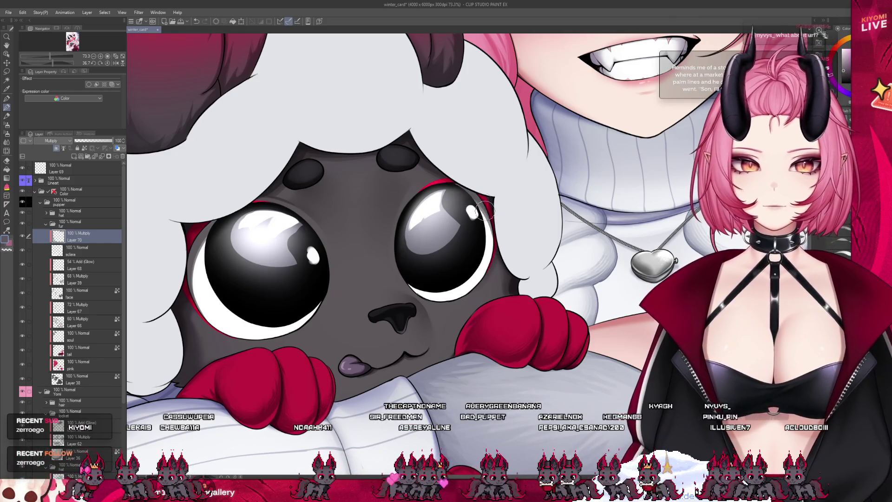
pyautogui.click(95, 140)
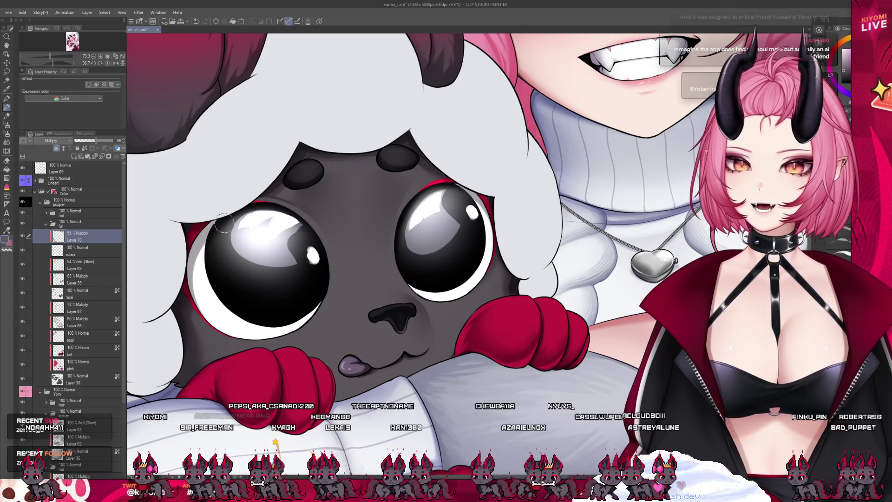
pyautogui.moveTo(215, 239); pyautogui.dragTo(195, 270)
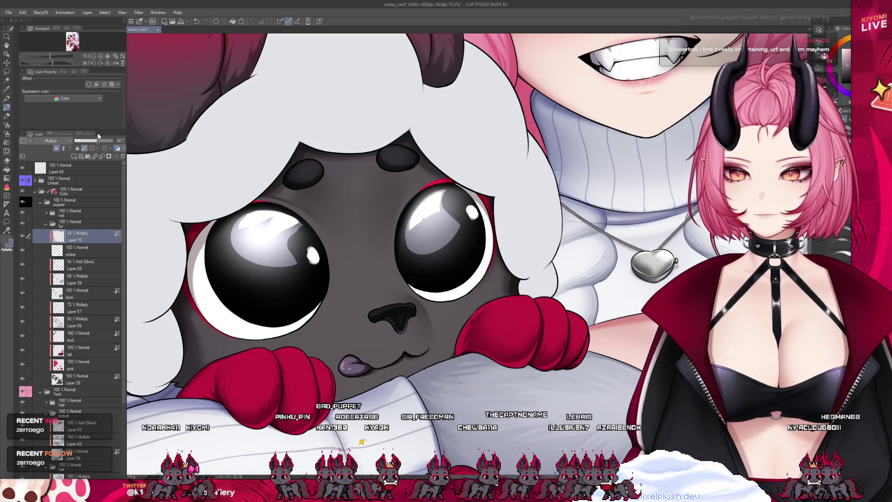
pyautogui.scroll(-6, 336, 251)
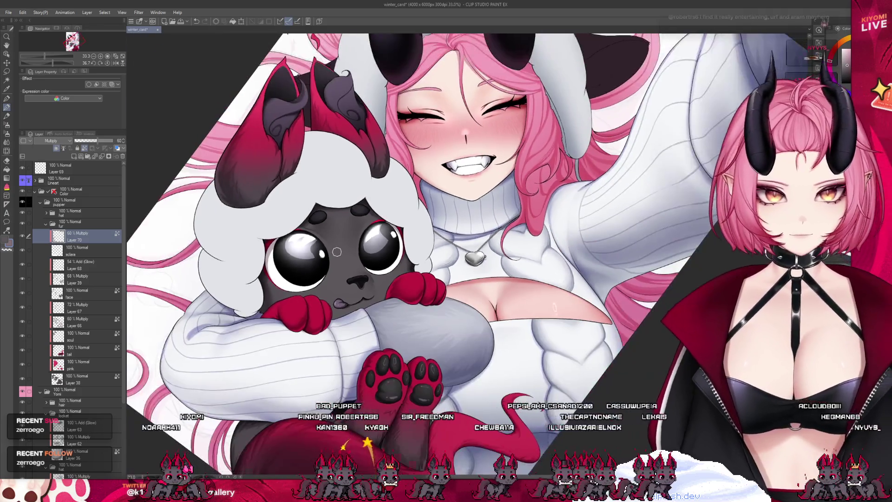
# Collapse the fur folder, expand the hat folder, and select the hat layer.
pyautogui.scroll(-2, 335, 250)
pyautogui.scroll(4, 337, 252)
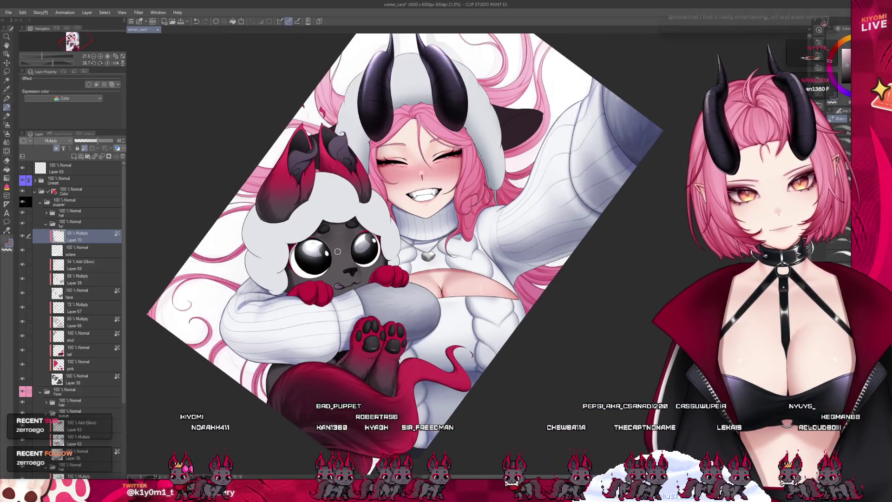
pyautogui.scroll(2, 327, 262)
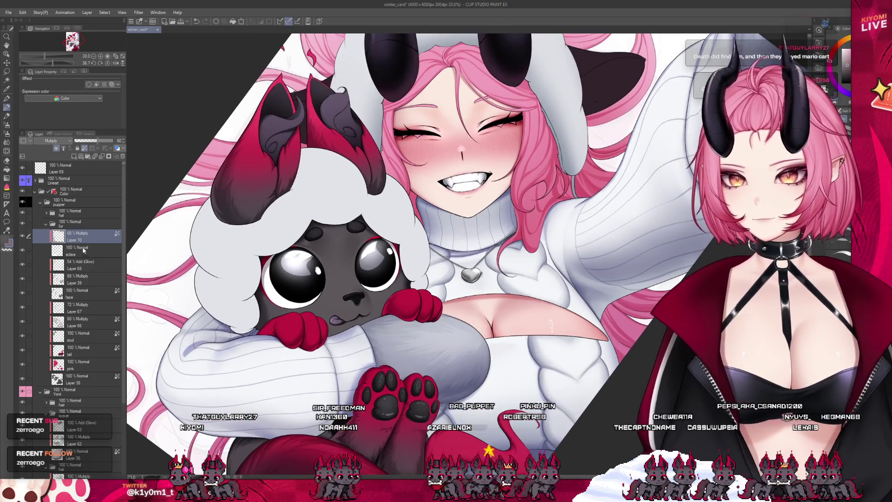
pyautogui.click(43, 223)
pyautogui.click(46, 213)
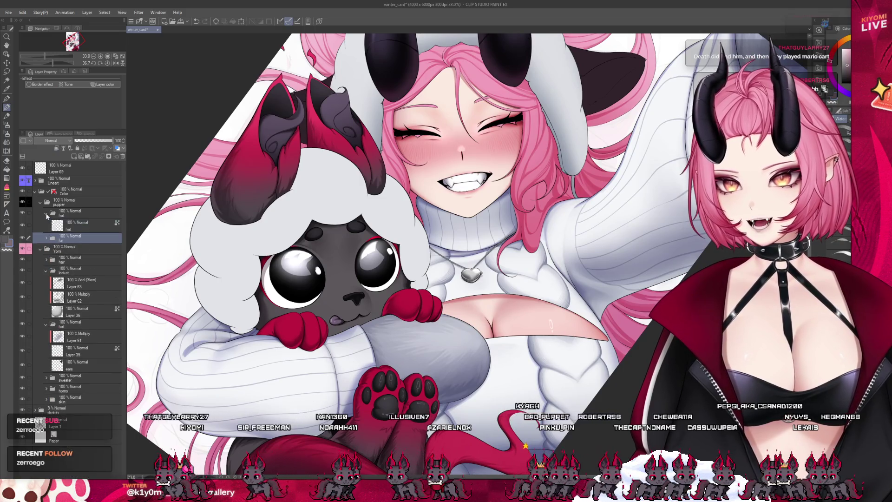
pyautogui.click(84, 225)
# Create Layer 71 above the hat layer in Multiply mode and pick a painting brush.
pyautogui.click(79, 157)
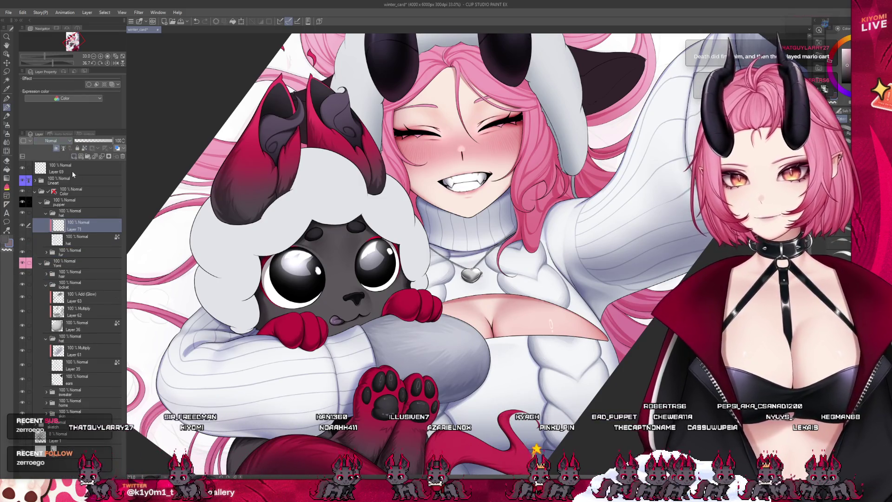
pyautogui.click(51, 140)
pyautogui.click(51, 160)
pyautogui.click(83, 237)
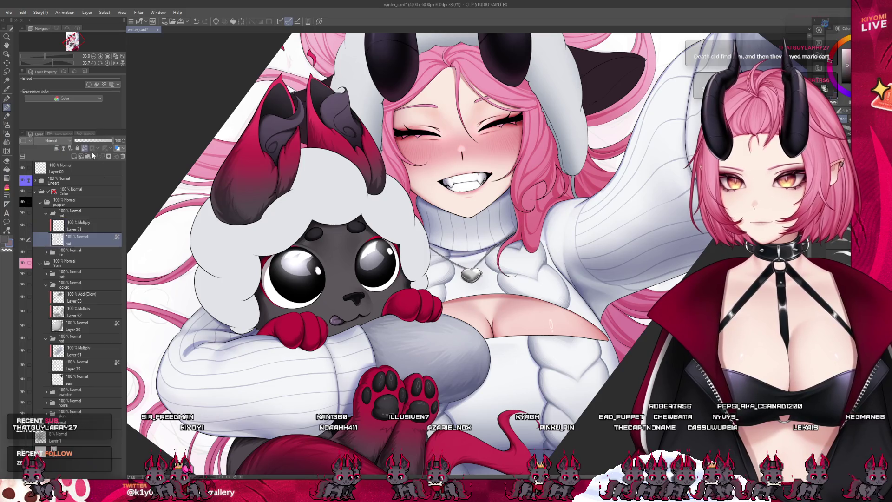
pyautogui.click(8, 135)
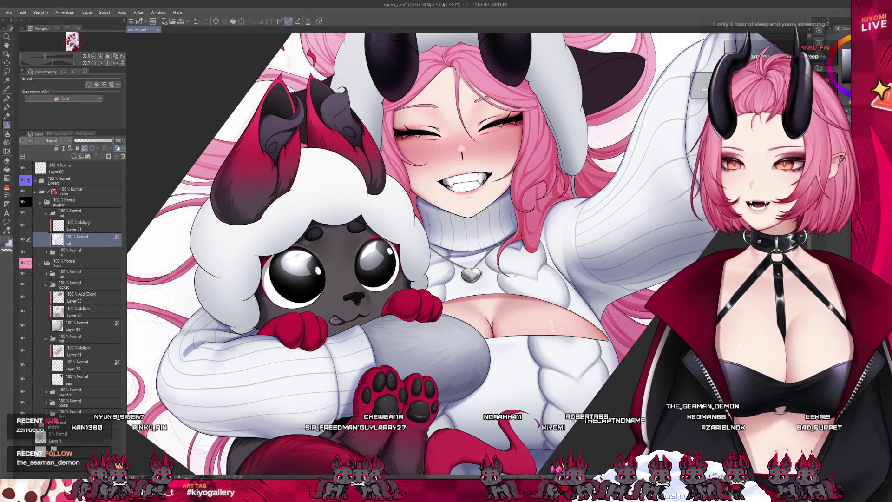
# Set Layer 71 to 58% opacity and brush soft grey shading onto the creature's white wool.
pyautogui.scroll(3, 286, 183)
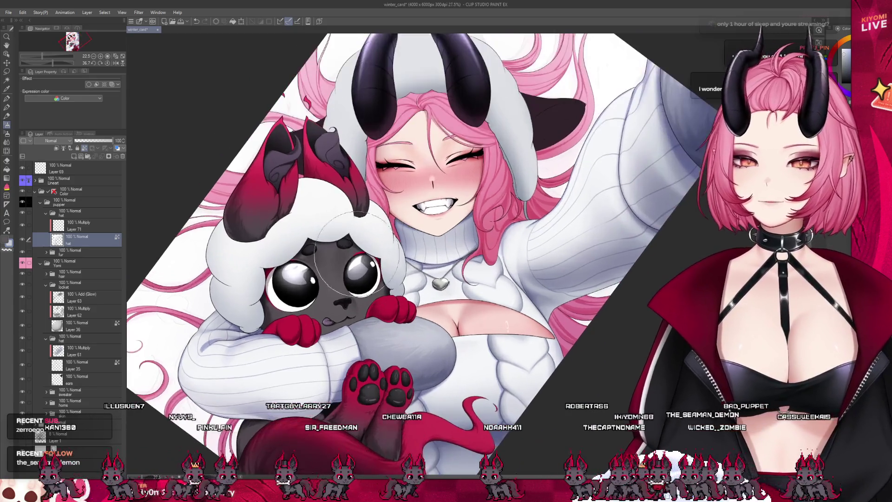
pyautogui.scroll(-1, 286, 183)
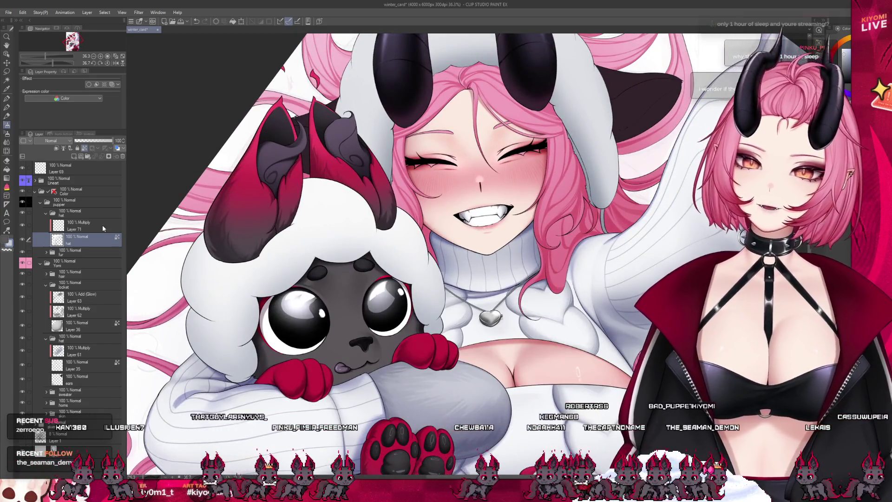
pyautogui.click(102, 225)
pyautogui.moveTo(113, 140); pyautogui.dragTo(97, 140)
pyautogui.click(7, 107)
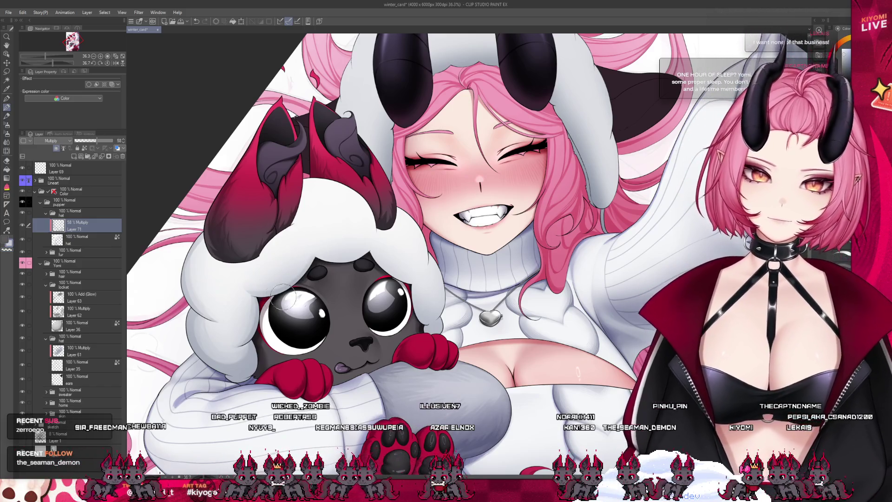
pyautogui.scroll(-3, 324, 293)
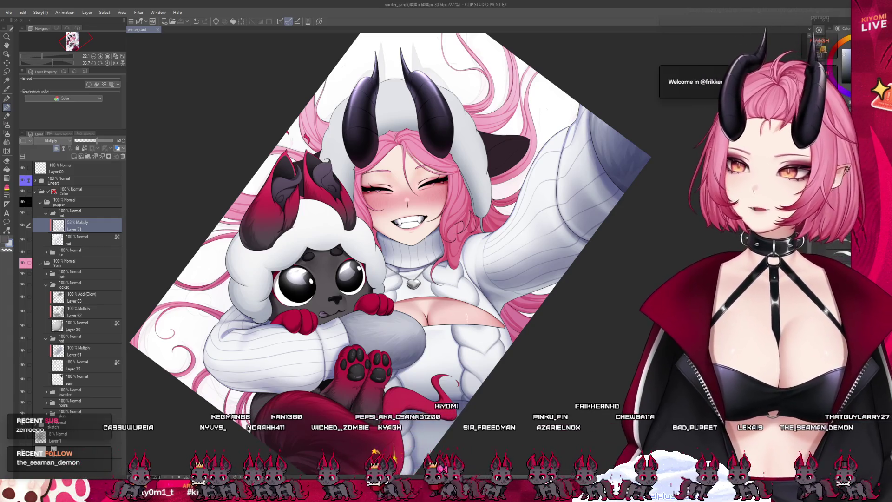
pyautogui.scroll(3, 283, 204)
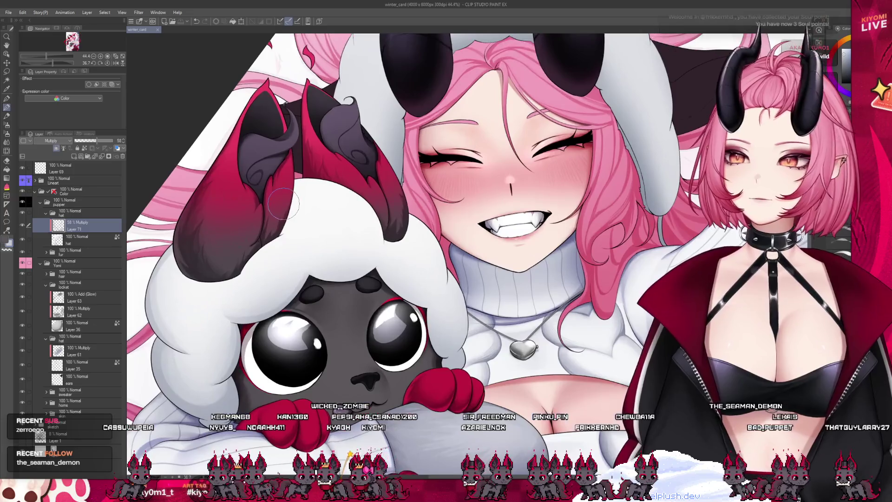
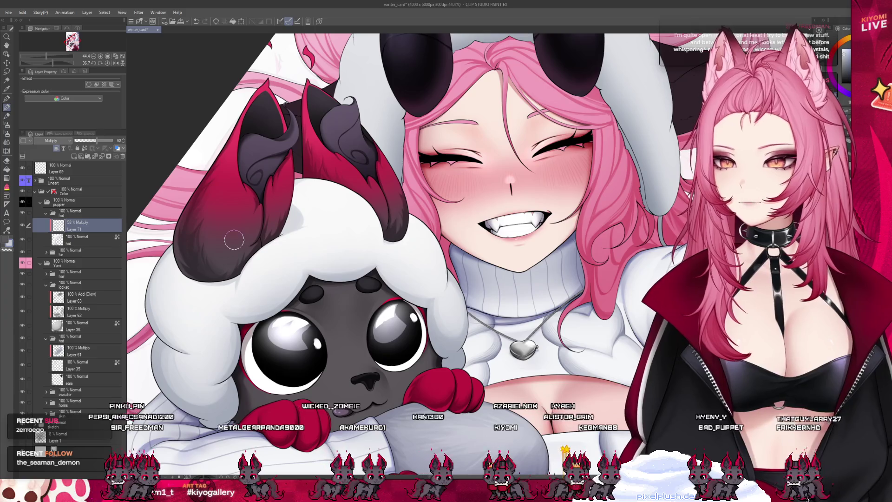
# Zoom in on the girl's face and raise Layer 71's shading to 74% opacity.
pyautogui.scroll(2, 177, 378)
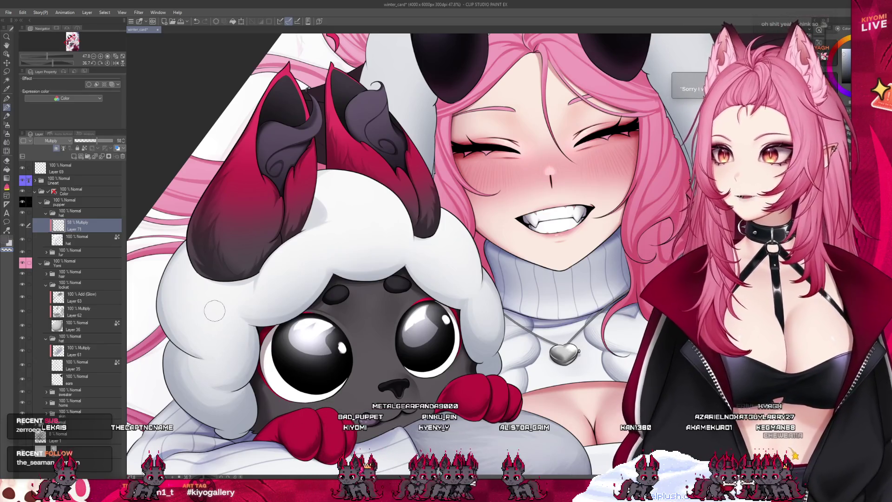
pyautogui.scroll(-2, 284, 409)
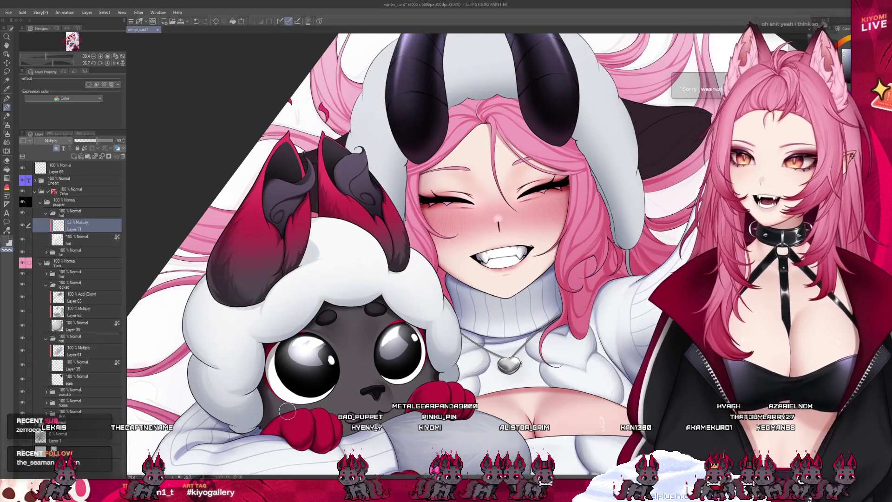
pyautogui.scroll(2, 274, 376)
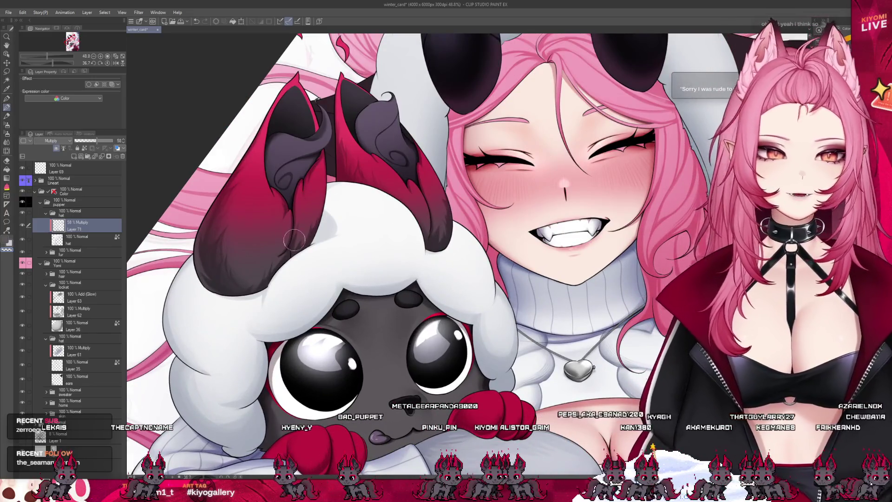
pyautogui.scroll(-2, 295, 239)
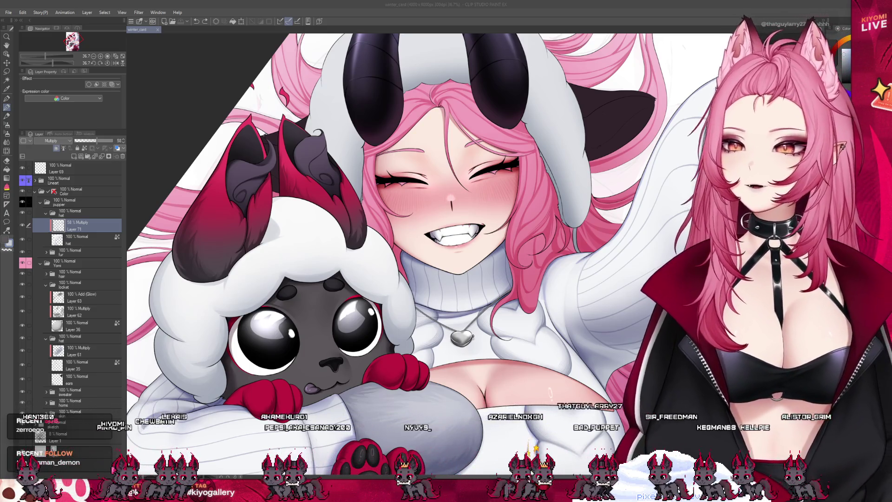
pyautogui.click(363, 251)
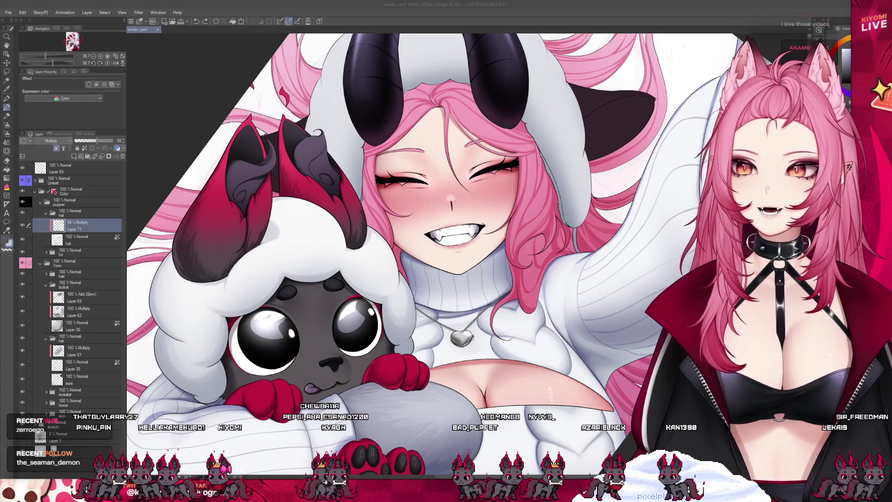
pyautogui.scroll(-1, 432, 250)
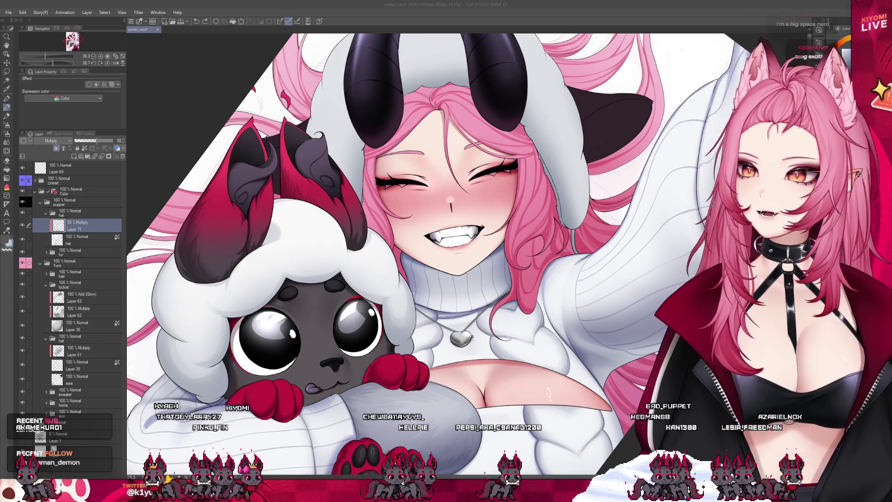
pyautogui.hotkey('ctrl', '+')
pyautogui.hotkey('ctrl', '+')
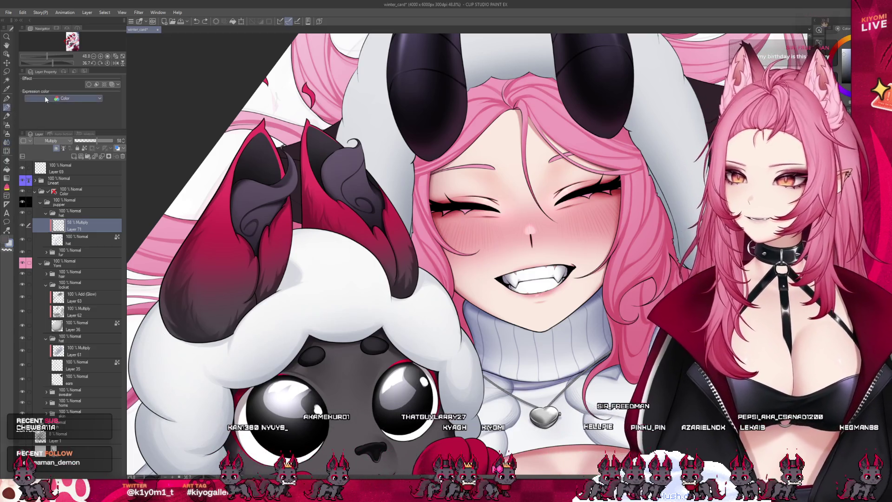
pyautogui.scroll(-3, 252, 194)
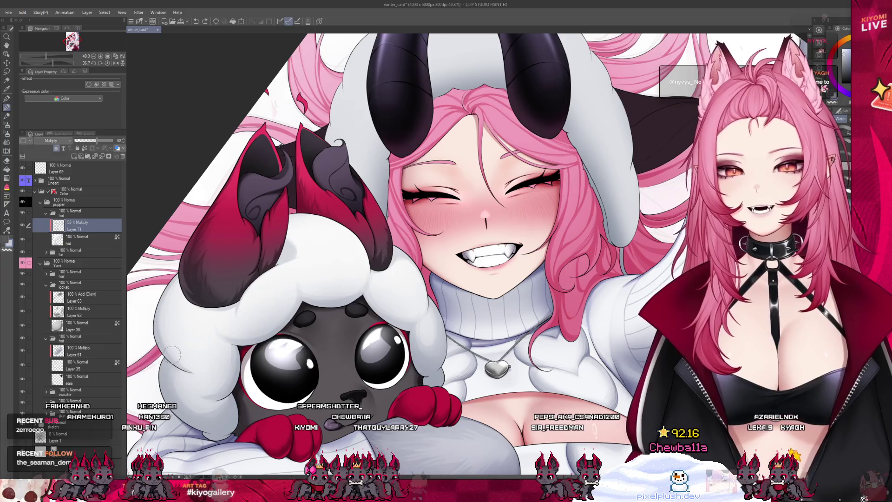
pyautogui.scroll(-5, 302, 285)
pyautogui.scroll(3, 301, 285)
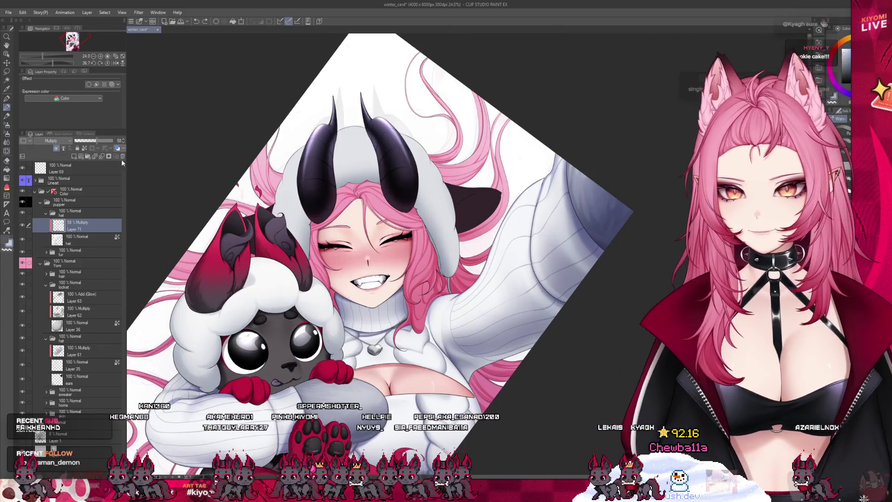
pyautogui.moveTo(95, 140); pyautogui.dragTo(103, 141)
pyautogui.scroll(-4, 347, 427)
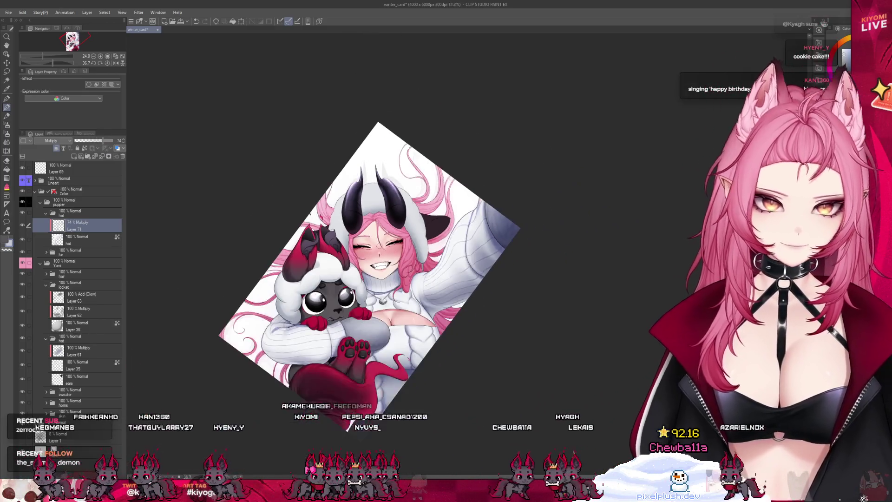
pyautogui.scroll(2, 347, 426)
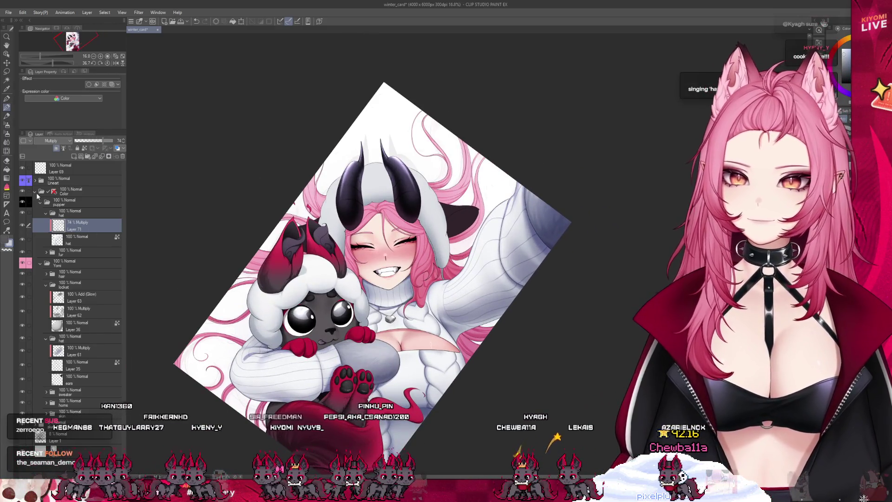
# In the sweater folder, select Layer 61's Multiply shading and add a new layer above it.
pyautogui.click(71, 394)
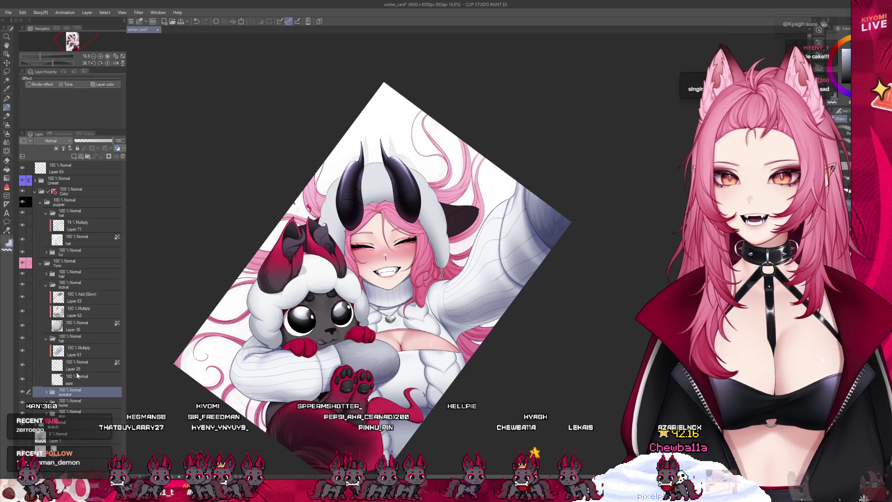
pyautogui.click(77, 328)
pyautogui.click(69, 349)
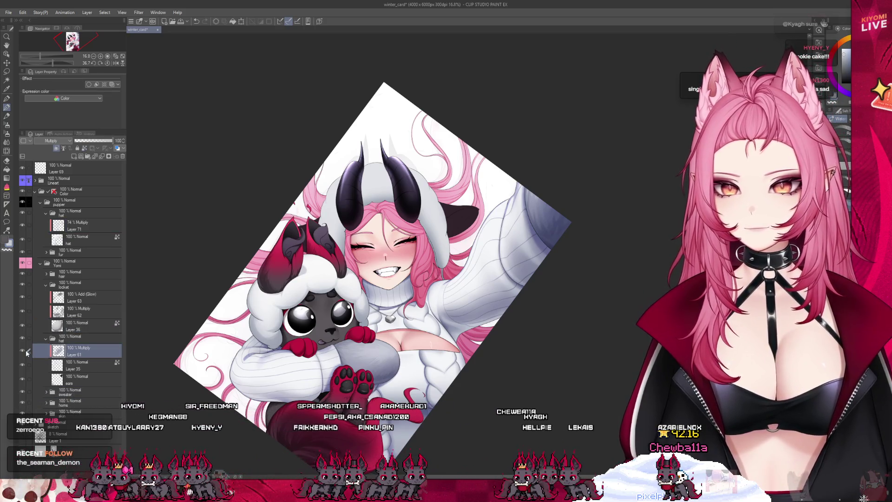
pyautogui.click(71, 355)
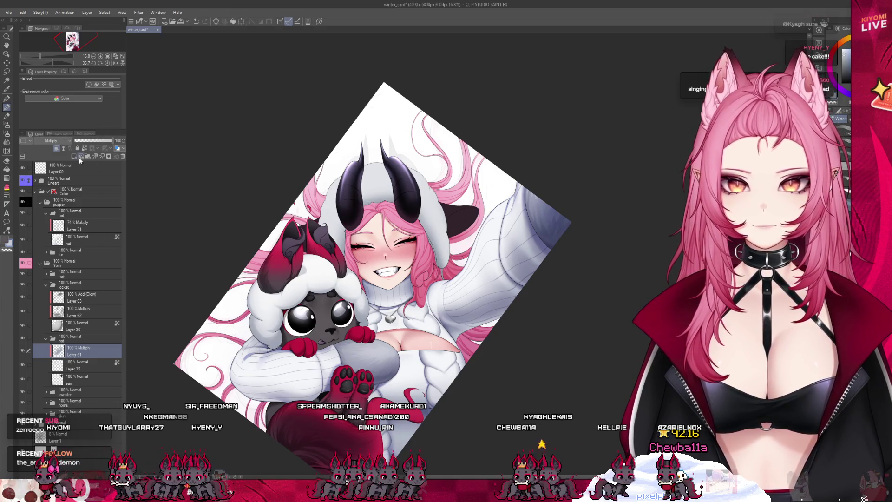
pyautogui.click(80, 157)
# Paint soft grey shadows on the white hood around the black horns.
pyautogui.scroll(4, 364, 160)
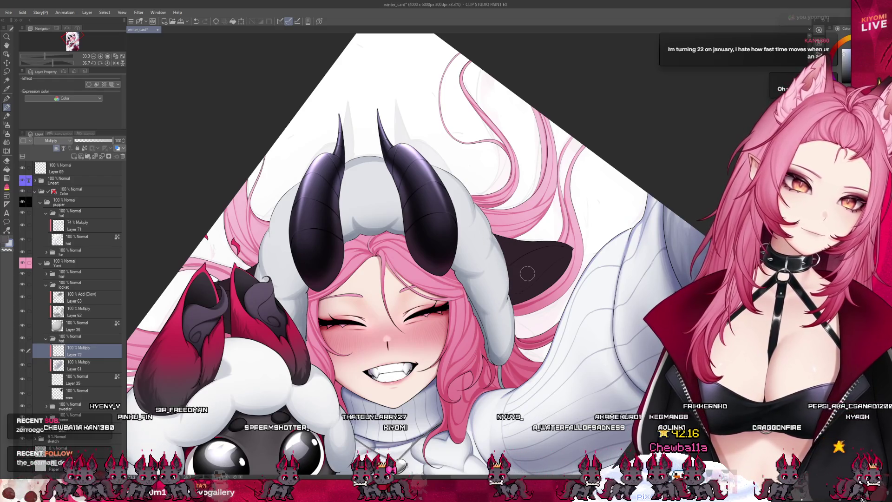
pyautogui.scroll(-4, 494, 245)
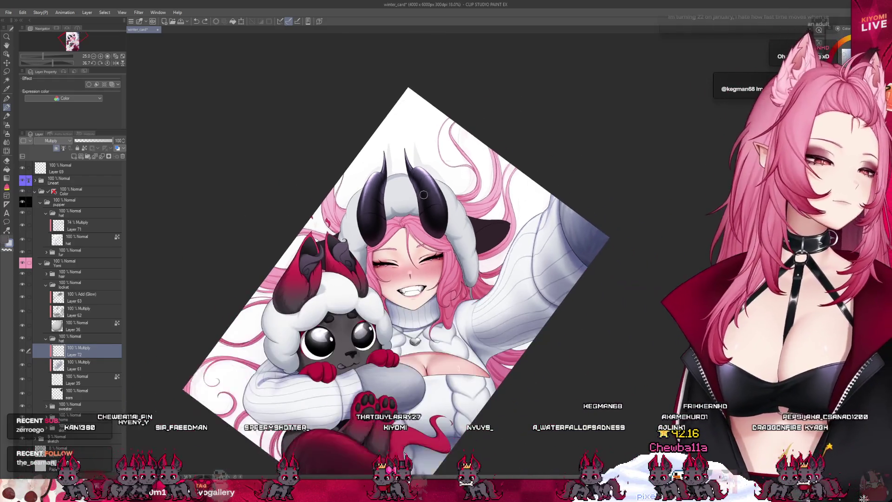
pyautogui.scroll(3, 406, 232)
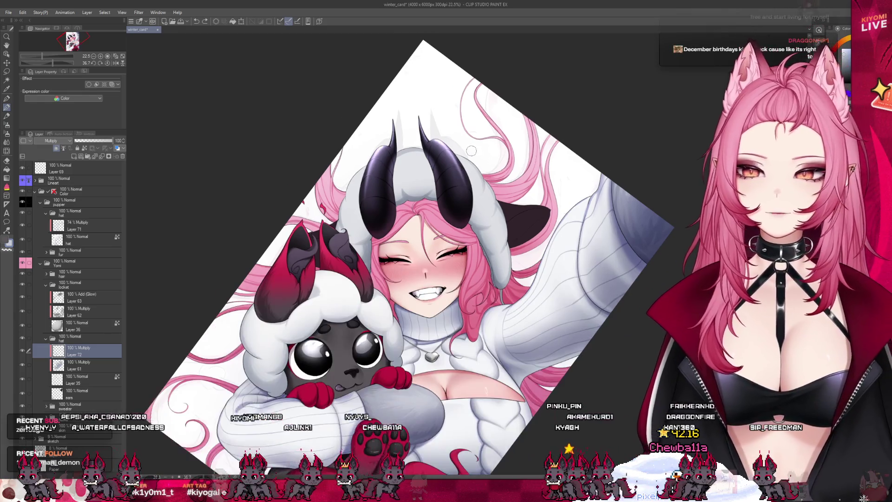
pyautogui.scroll(5, 374, 148)
pyautogui.scroll(1, 373, 148)
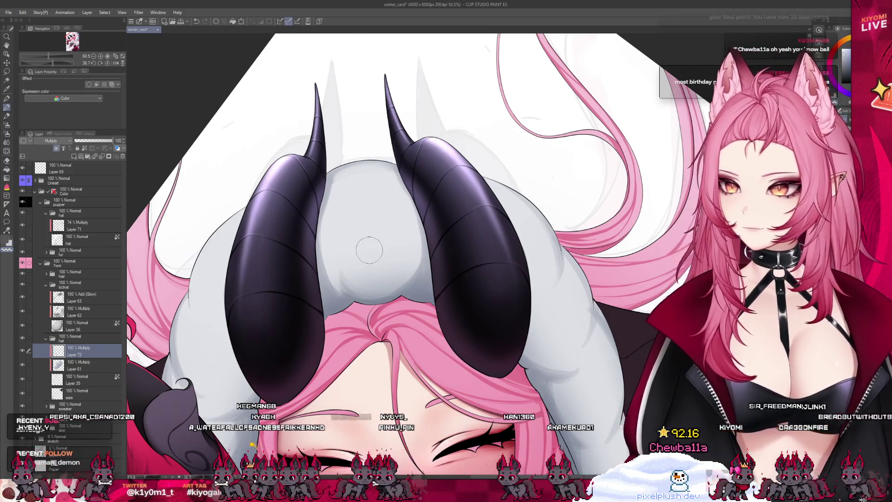
pyautogui.scroll(-2, 426, 189)
pyautogui.scroll(3, 353, 262)
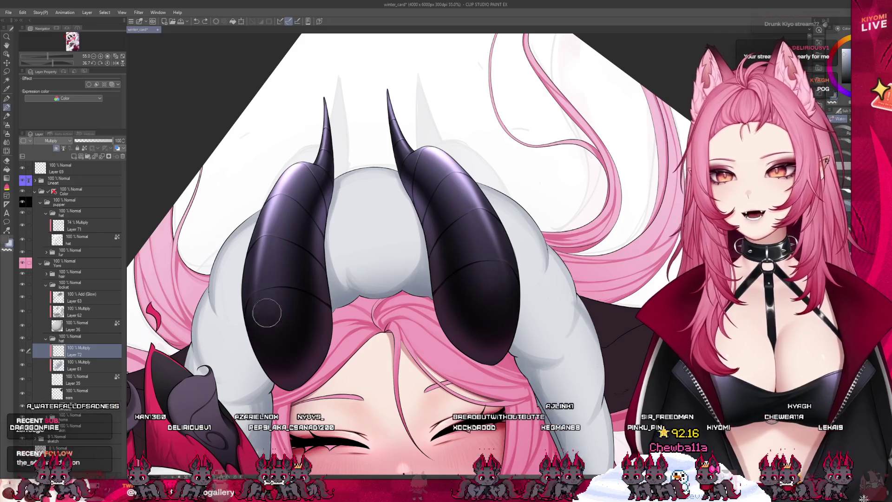
# Zoom out to check the whole piece, then zoom back in on the hood between the horns.
pyautogui.scroll(-3, 402, 236)
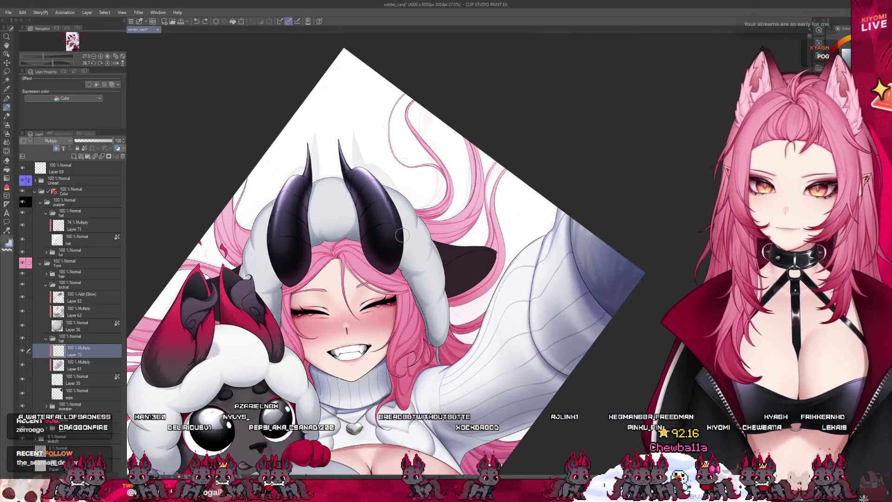
pyautogui.scroll(3, 402, 236)
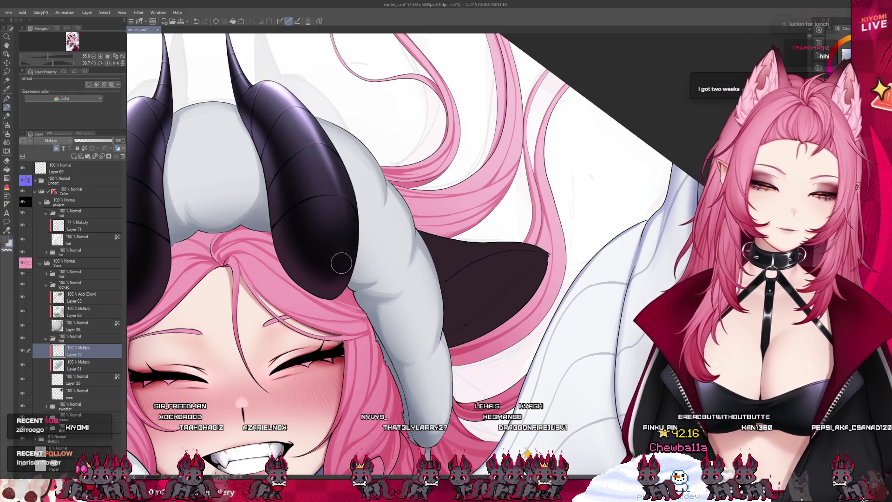
# Zoom out to review the composition, then zoom back in on the face and horns.
pyautogui.scroll(-6, 477, 195)
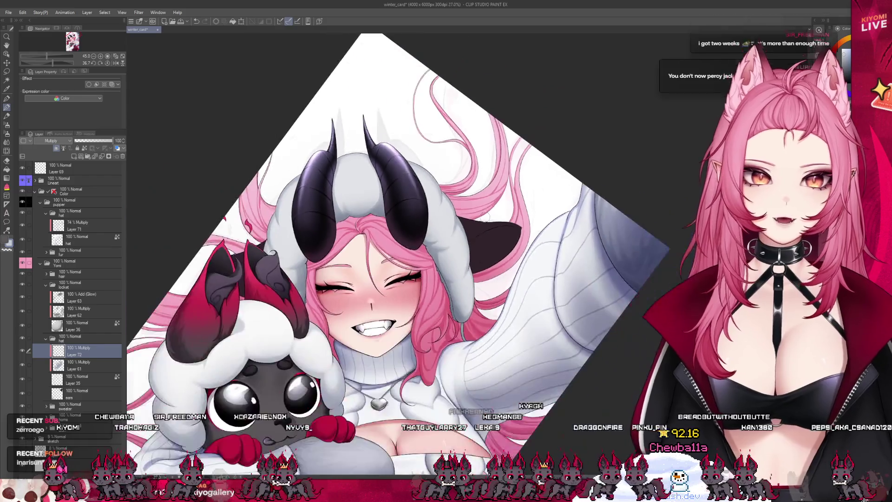
pyautogui.scroll(3, 368, 202)
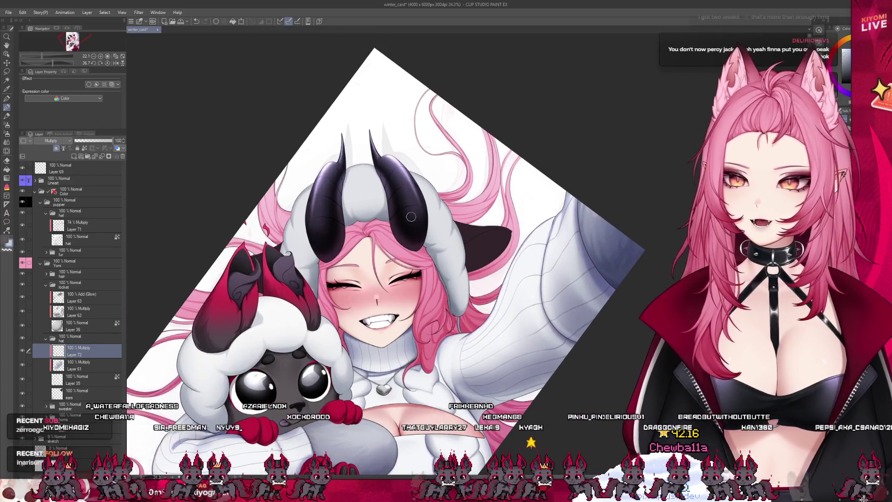
pyautogui.scroll(5, 401, 300)
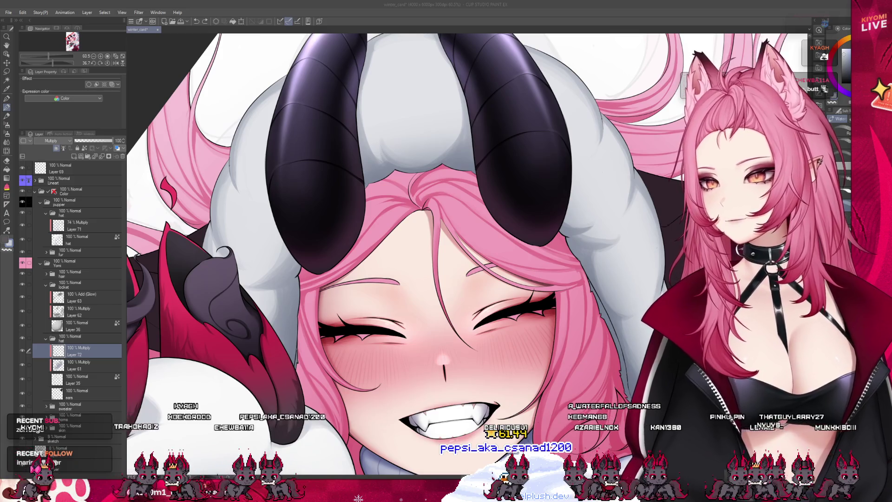
# Return to the painting window and close the rice reference photo document.
pyautogui.click(81, 27)
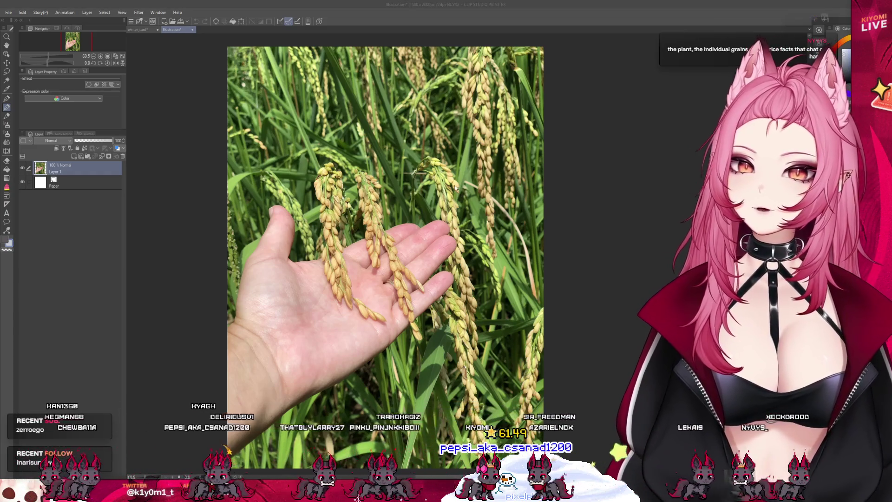
pyautogui.hotkey('ctrl', 'w')
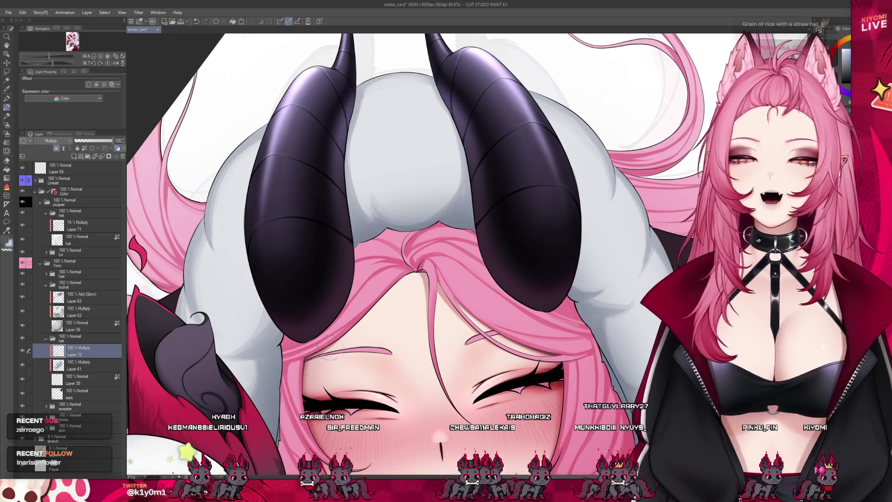
# Add soft grey shadows to the fur hood and sweater, then save winter_card.
pyautogui.scroll(-5, 293, 308)
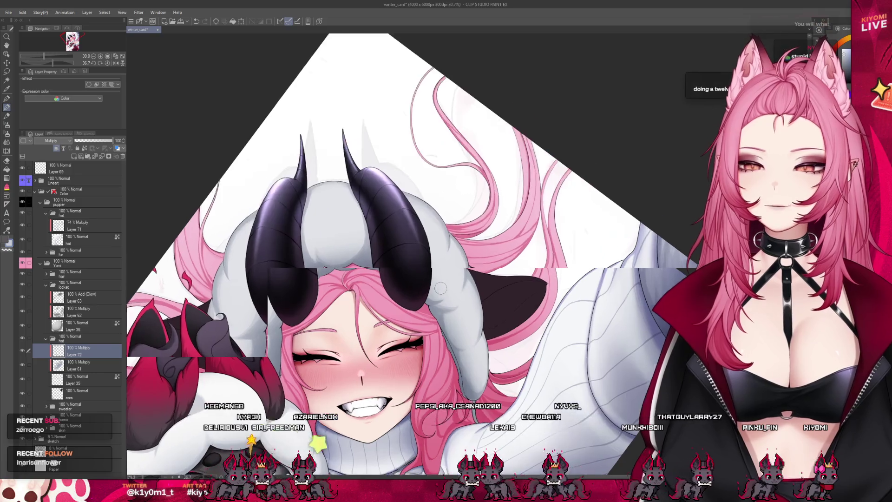
pyautogui.scroll(2, 440, 288)
pyautogui.scroll(-2, 456, 247)
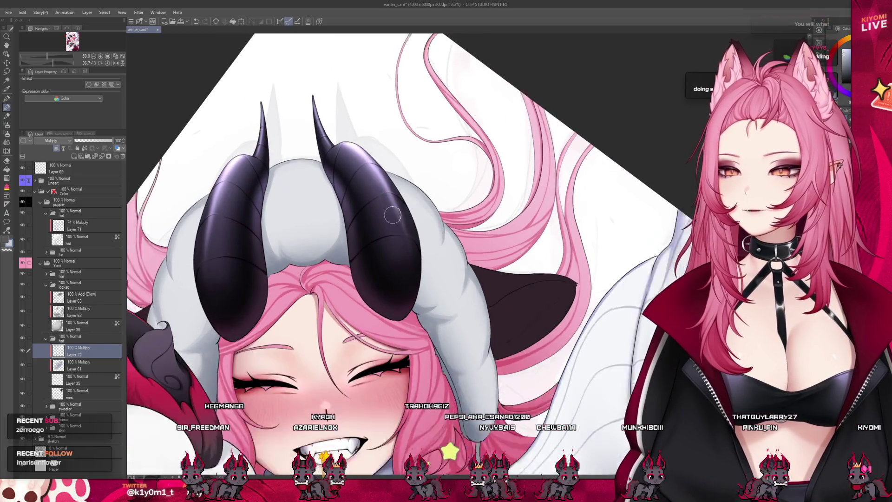
pyautogui.scroll(2, 463, 312)
pyautogui.scroll(1, 462, 313)
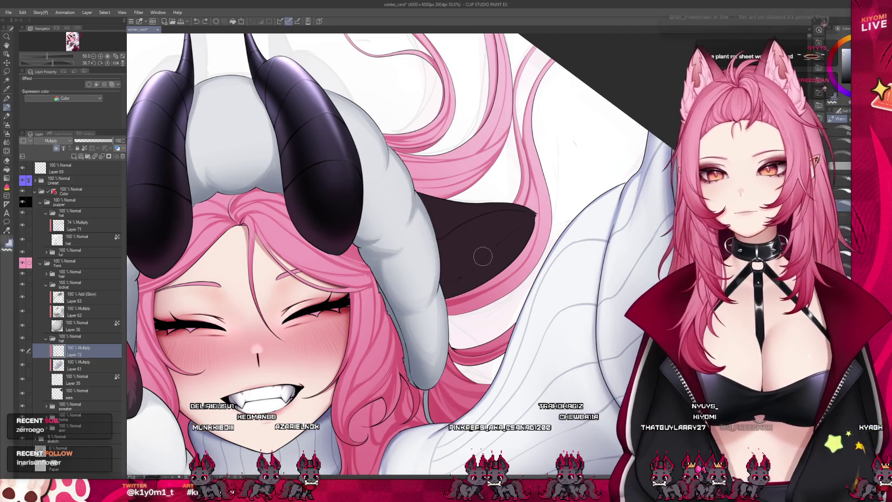
pyautogui.scroll(-2, 487, 306)
pyautogui.scroll(-2, 486, 306)
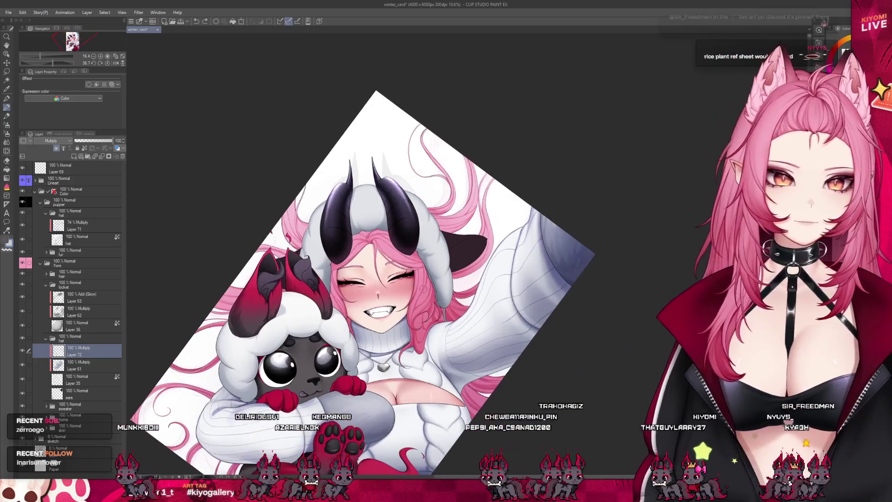
pyautogui.scroll(2, 416, 281)
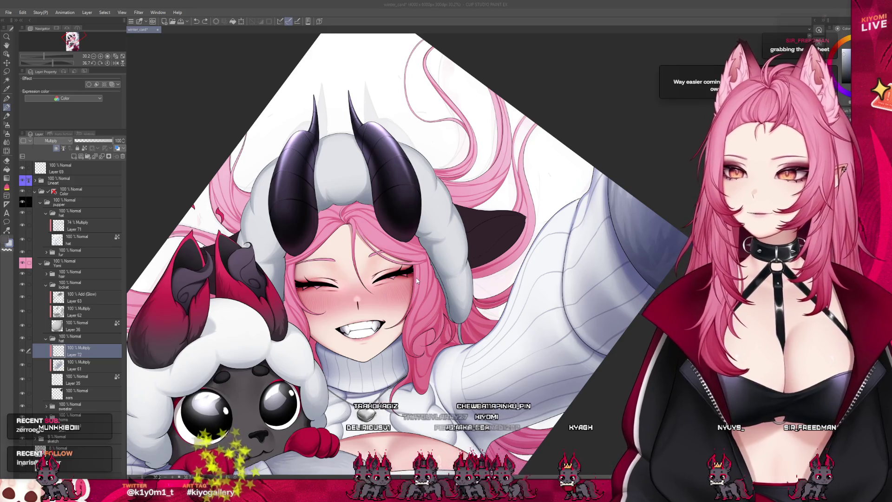
pyautogui.hotkey('ctrl', 's')
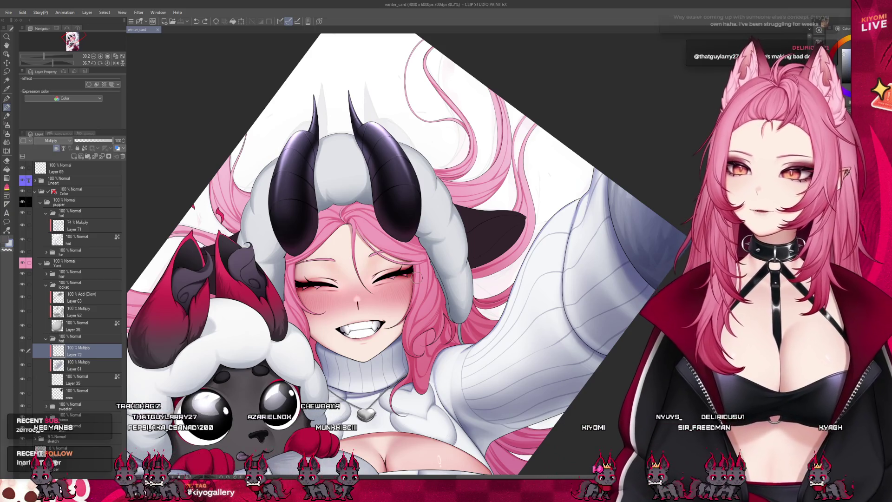
pyautogui.scroll(2, 395, 188)
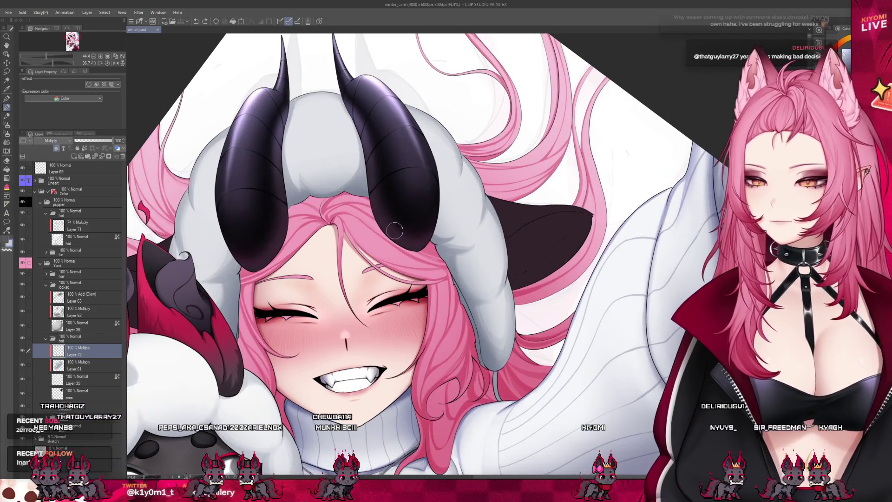
# Paint soft shading strokes on the fur hood and face on Multiply Layer 72.
pyautogui.scroll(2, 178, 132)
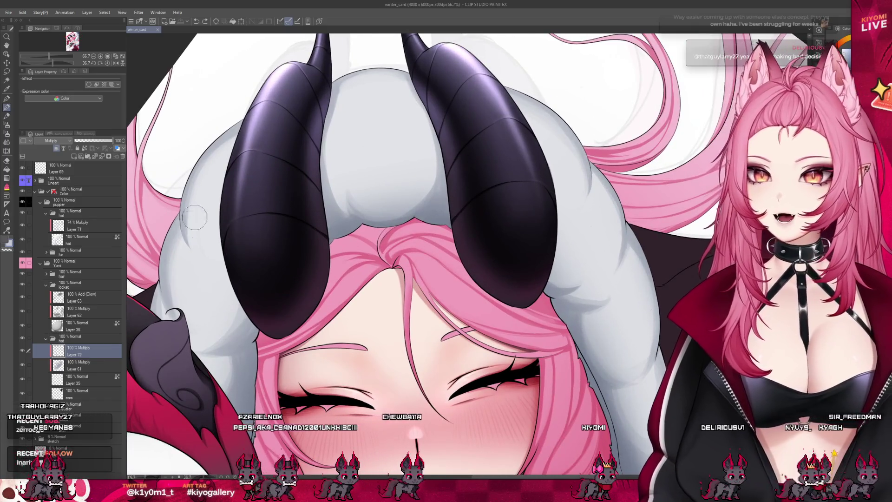
pyautogui.click(177, 240)
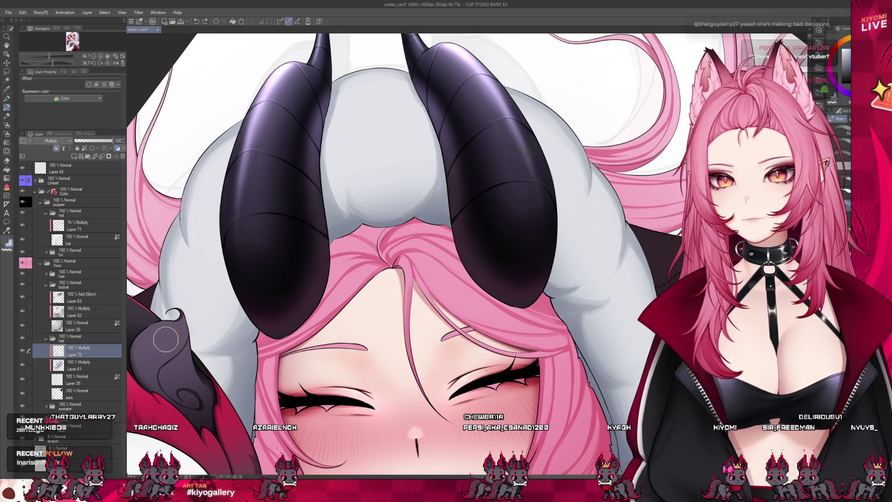
pyautogui.scroll(-1, 357, 124)
pyautogui.scroll(2, 357, 124)
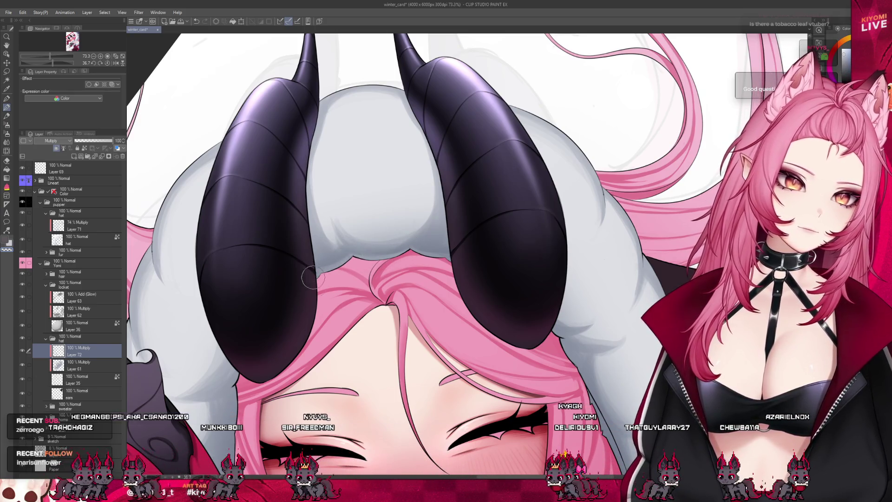
pyautogui.scroll(-5, 384, 253)
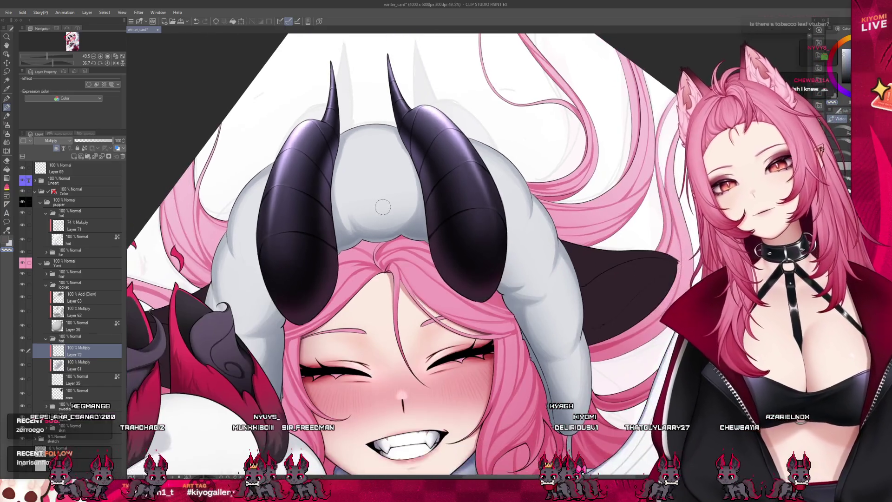
pyautogui.scroll(3, 321, 271)
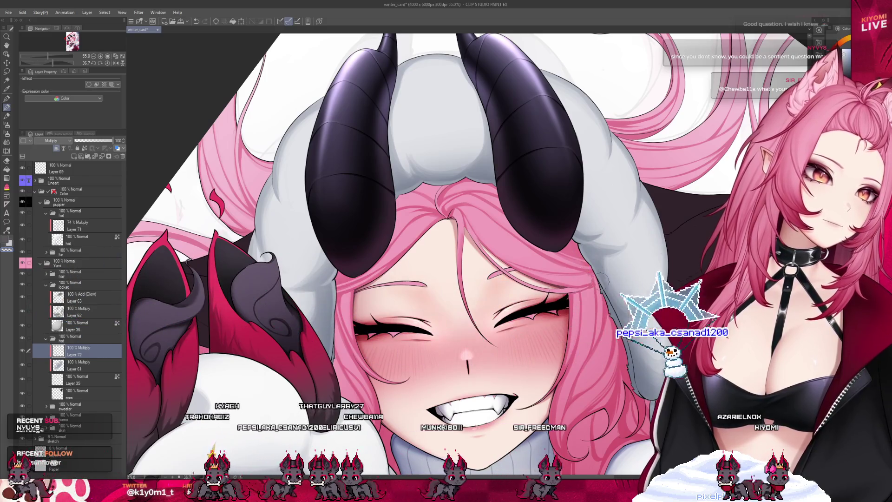
pyautogui.scroll(-5, 631, 261)
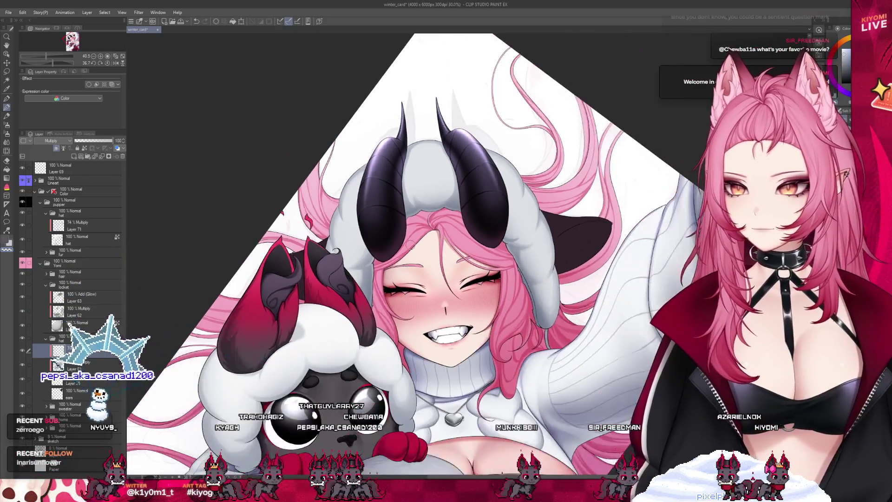
pyautogui.scroll(1, 486, 251)
pyautogui.scroll(-2, 469, 279)
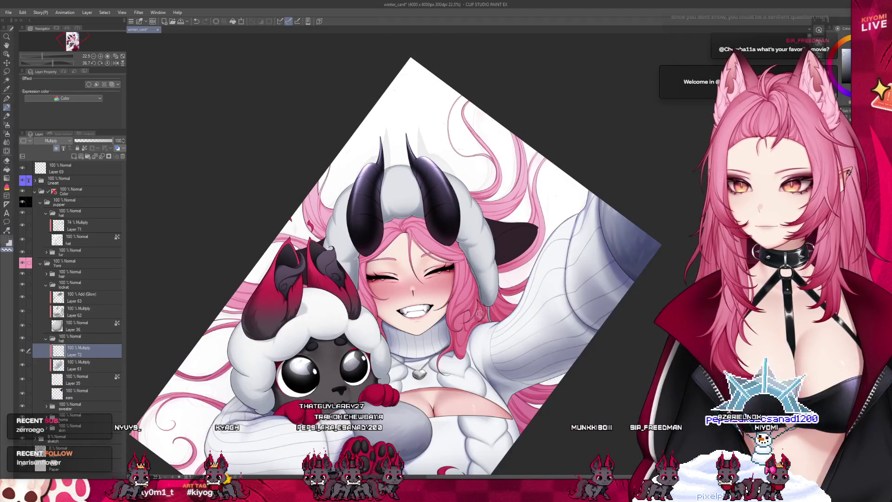
pyautogui.scroll(2, 451, 304)
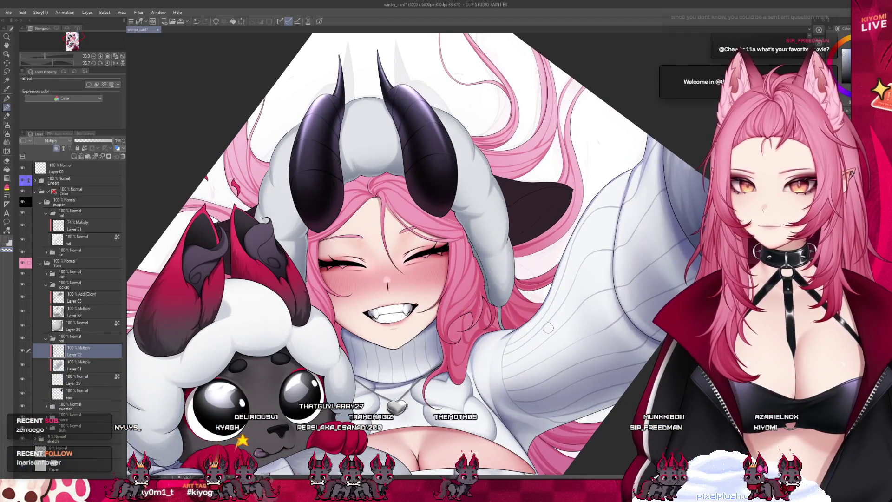
pyautogui.scroll(3, 521, 264)
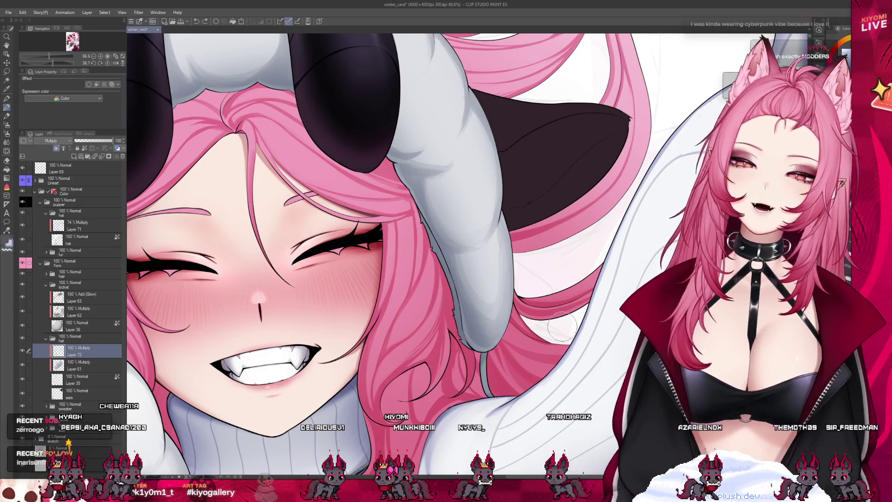
pyautogui.scroll(-3, 562, 326)
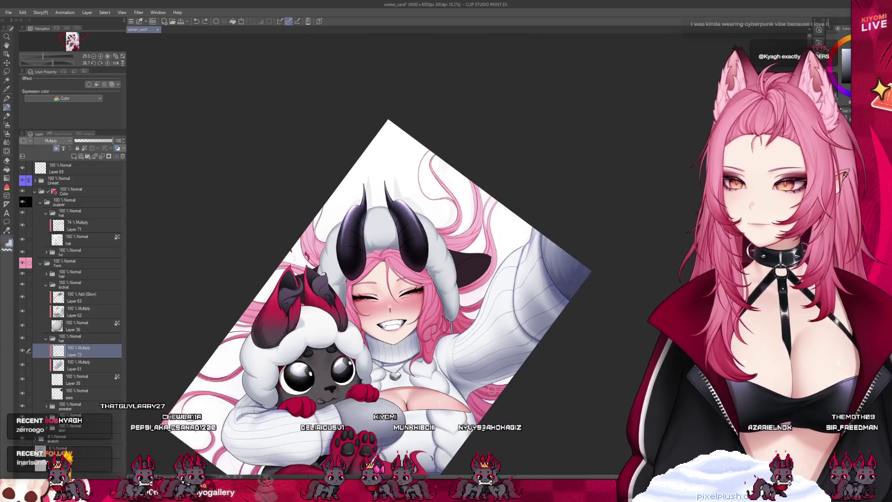
# Save winter_card's progress, then zoom out to see the full scene.
pyautogui.scroll(1, 426, 344)
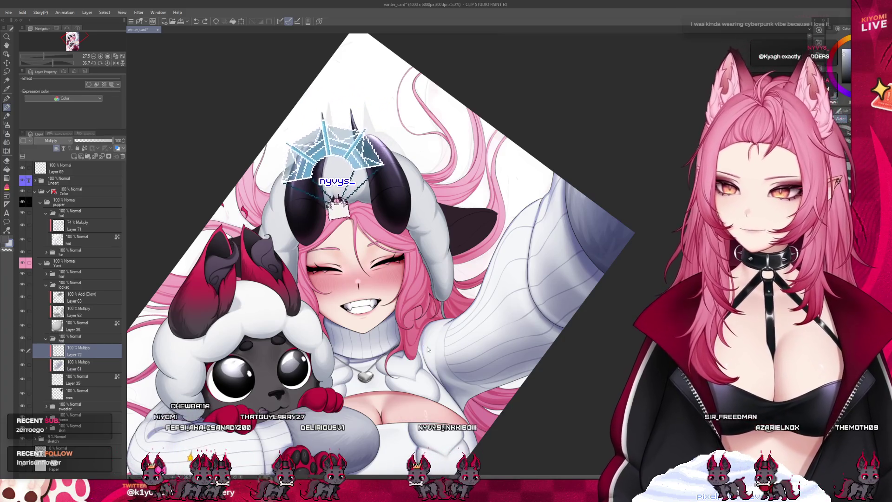
pyautogui.hotkey('ctrl', 's')
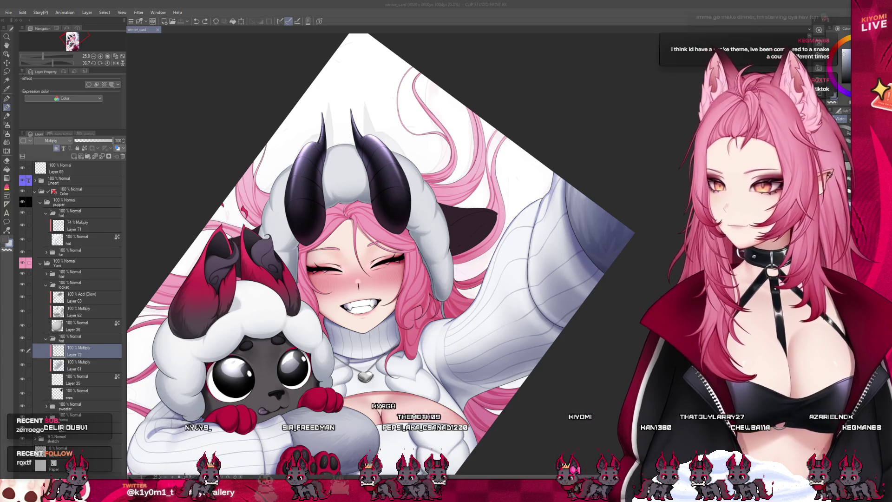
pyautogui.scroll(-1, 367, 255)
pyautogui.scroll(-2, 337, 269)
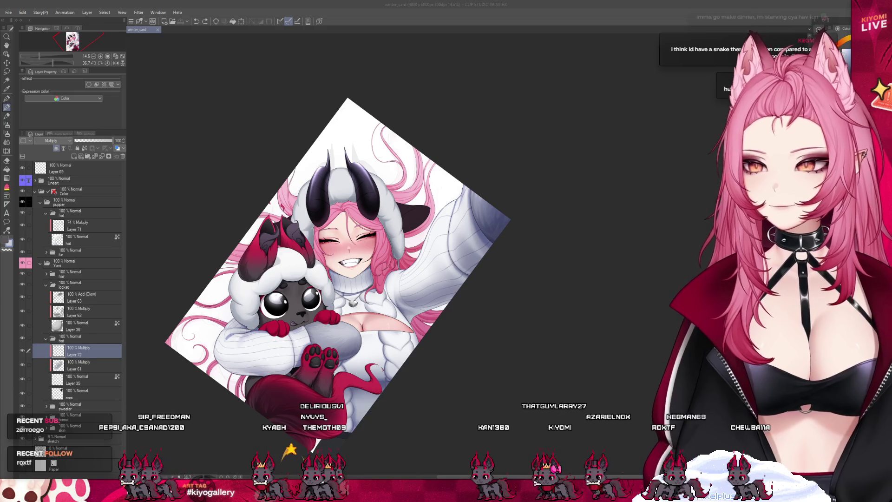
# Zoom in and brush grey shading strokes onto the white hood.
pyautogui.scroll(4, 353, 223)
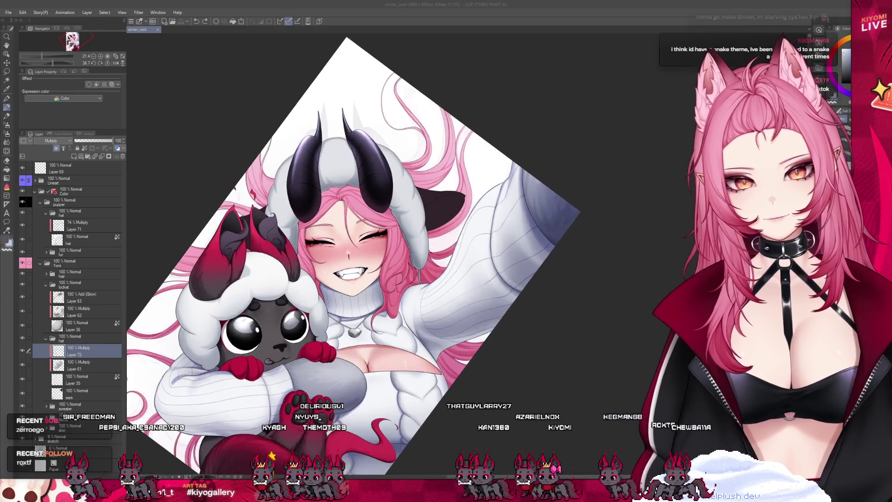
pyautogui.scroll(3, 279, 158)
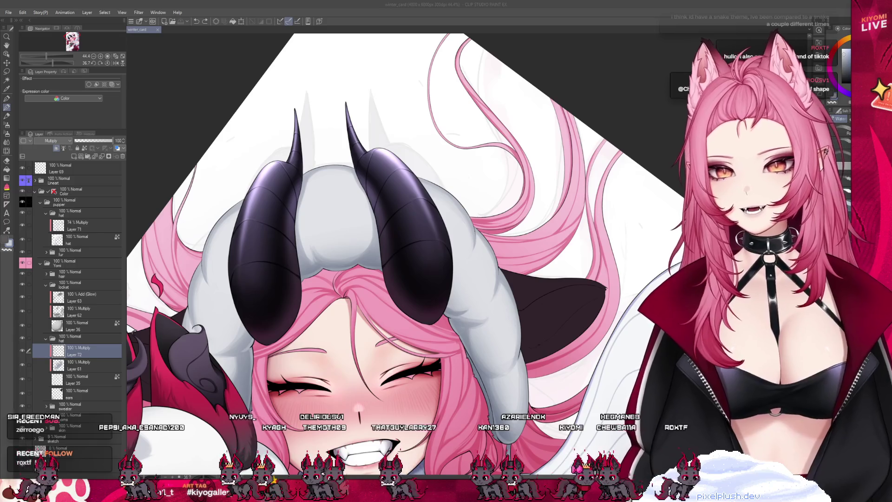
pyautogui.moveTo(219, 251); pyautogui.dragTo(223, 278)
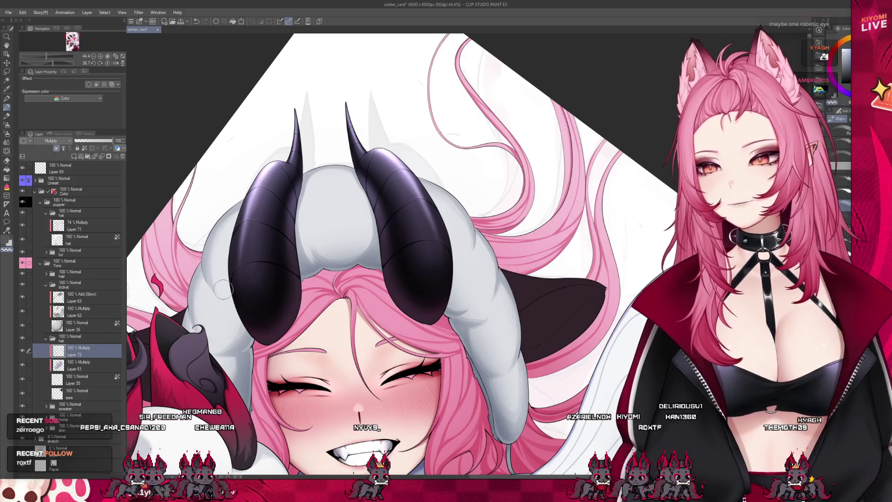
pyautogui.scroll(-1, 208, 328)
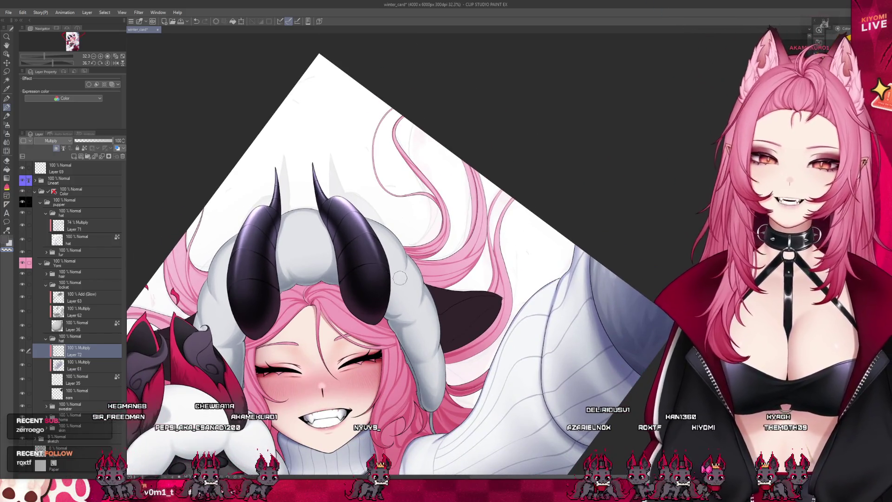
pyautogui.scroll(1, 422, 271)
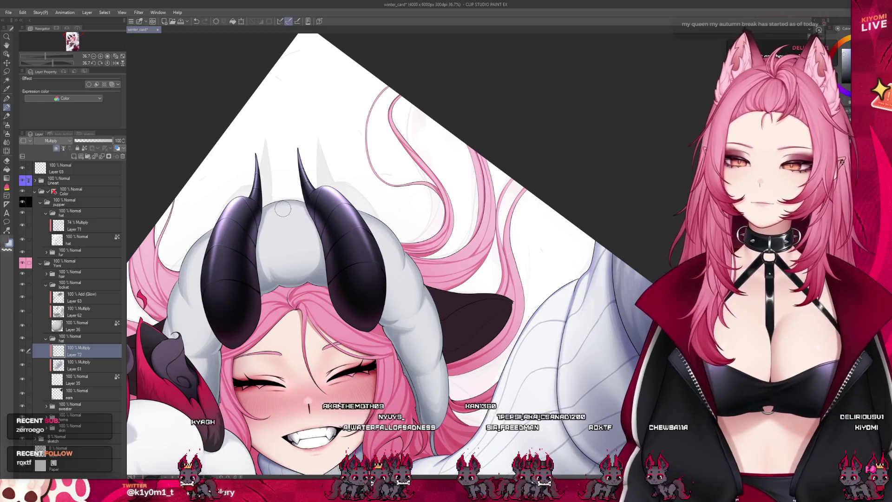
pyautogui.scroll(-4, 287, 132)
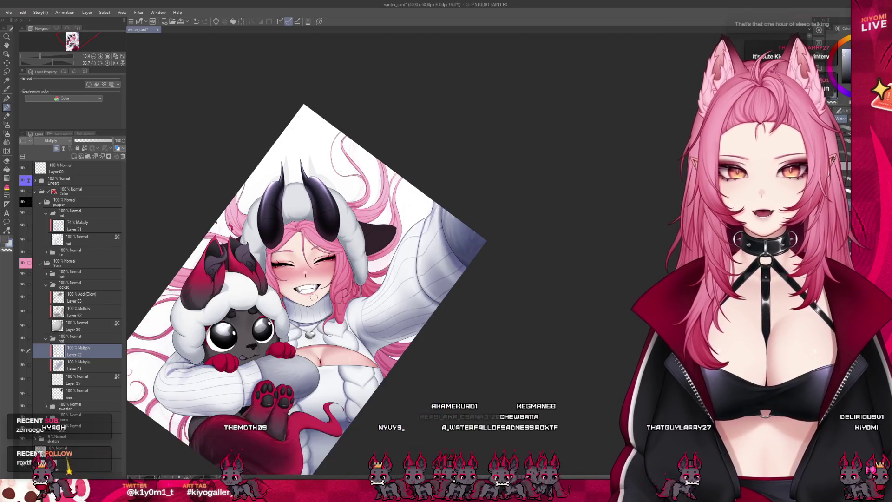
# Make Layer 72 the reference layer, shade the hood around the horns, then zoom out to check.
pyautogui.scroll(1, 307, 429)
pyautogui.click(84, 147)
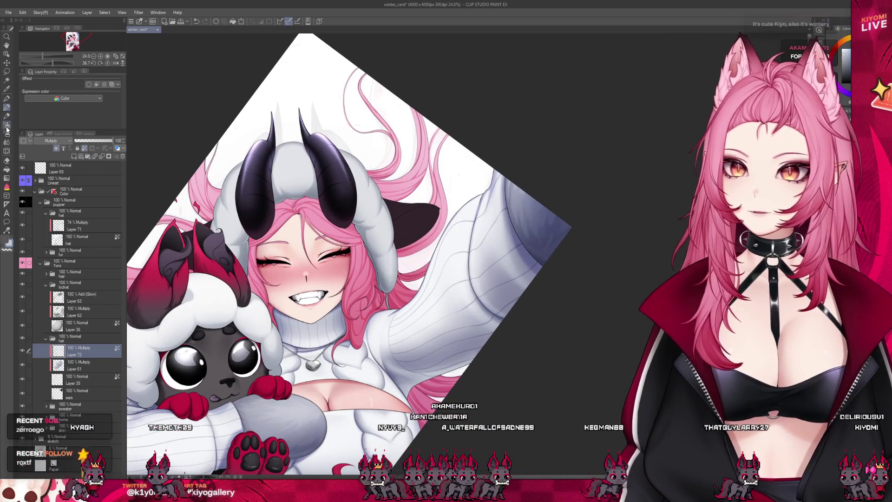
pyautogui.scroll(2, 306, 166)
pyautogui.scroll(1, 258, 181)
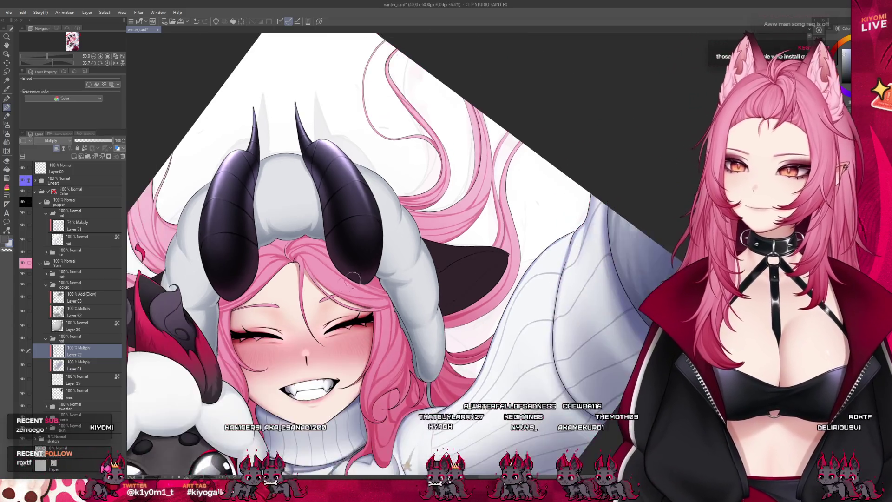
pyautogui.scroll(-1, 364, 147)
pyautogui.scroll(1, 290, 260)
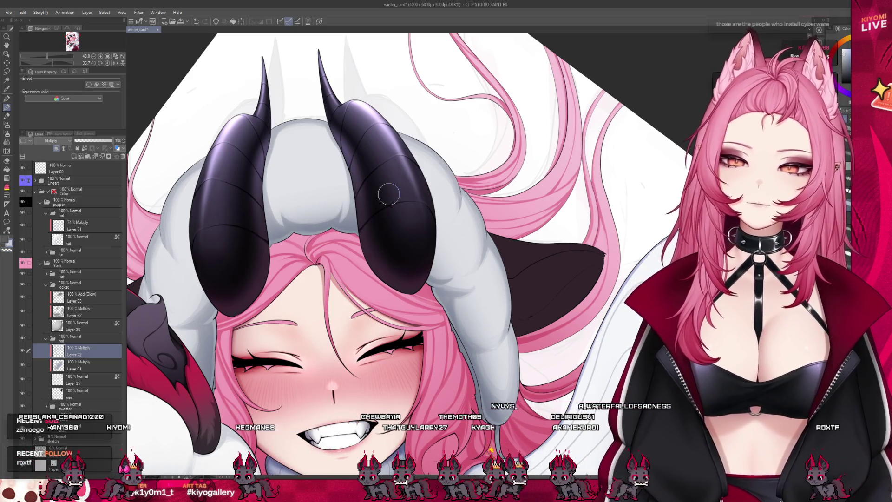
pyautogui.scroll(-3, 347, 208)
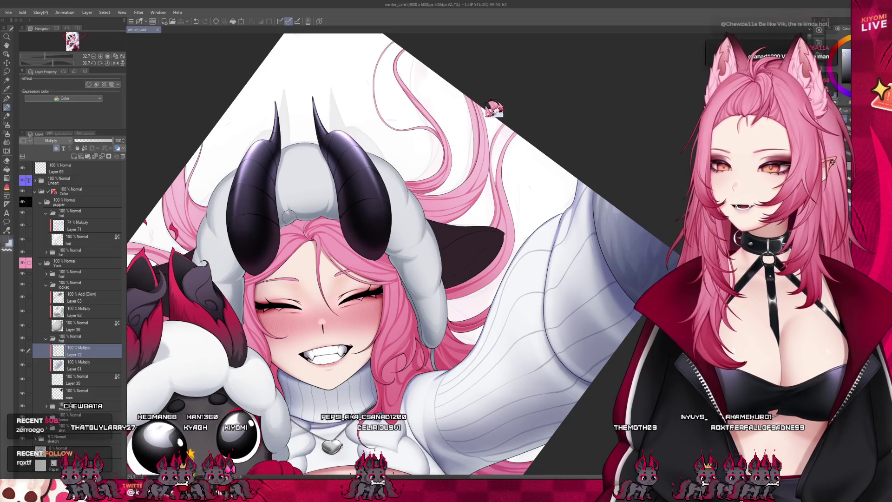
pyautogui.scroll(5, 195, 228)
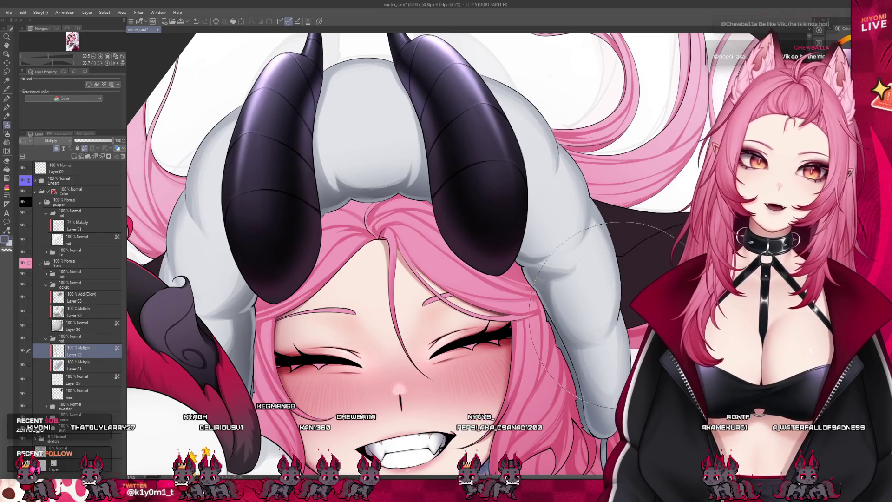
pyautogui.scroll(-5, 359, 222)
pyautogui.scroll(-5, 359, 222)
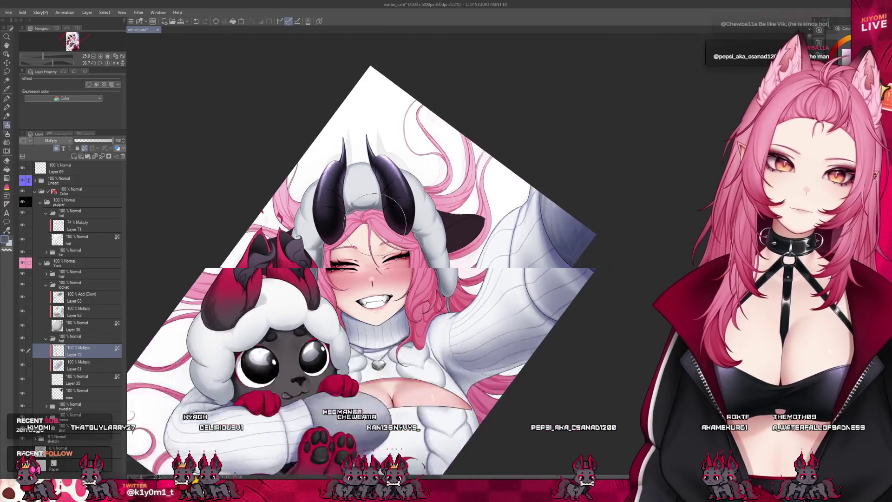
# Lower Layer 72's opacity to 74% and switch to the Layer 71 Multiply layer.
pyautogui.click(96, 142)
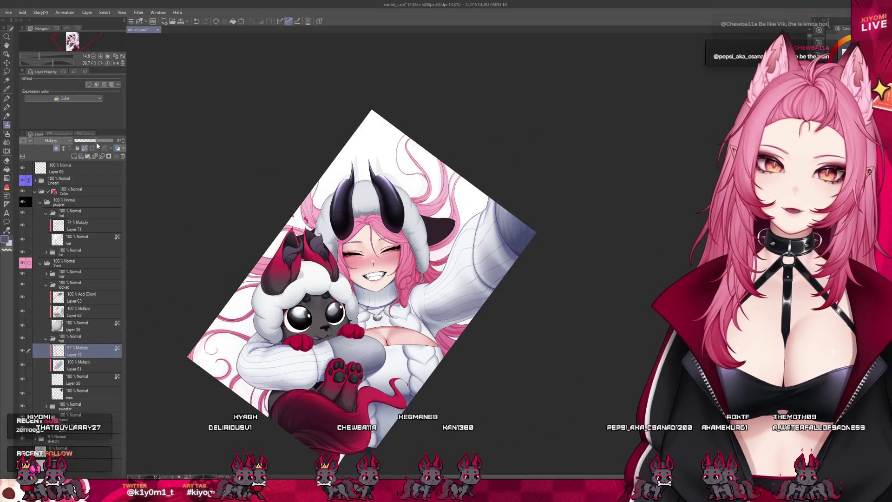
pyautogui.scroll(4, 389, 229)
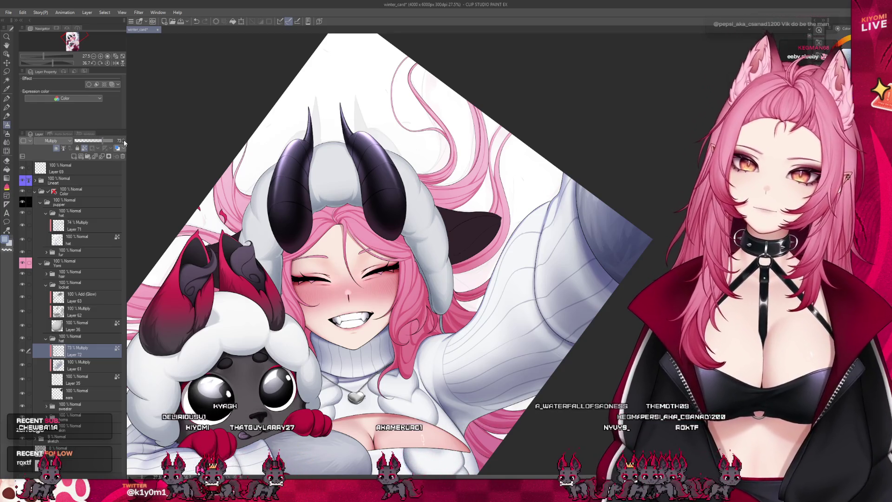
pyautogui.scroll(3, 359, 120)
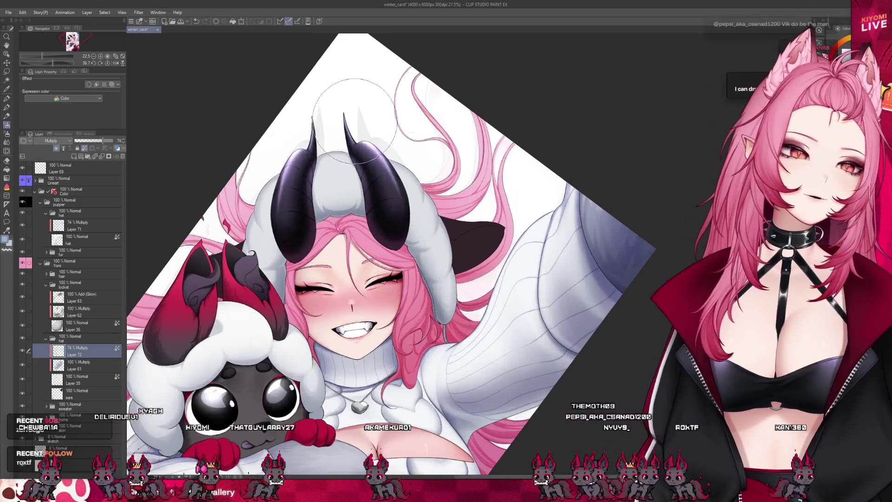
pyautogui.scroll(-4, 255, 99)
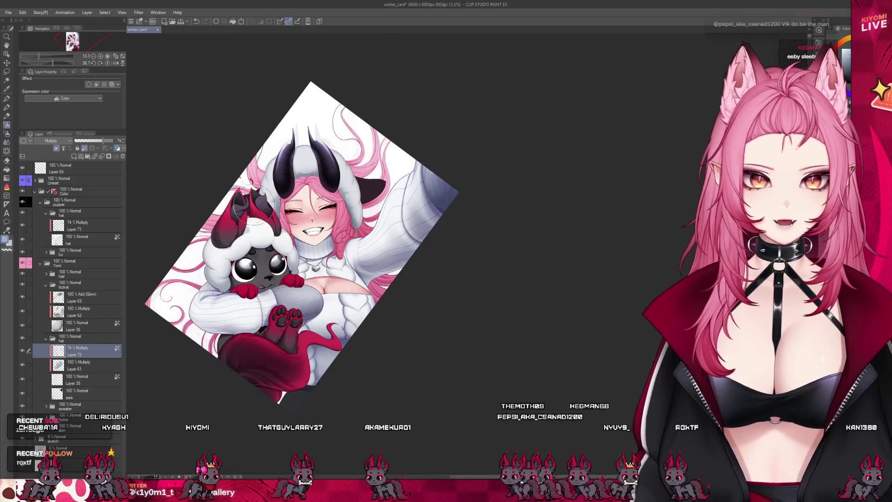
pyautogui.scroll(1, 255, 205)
pyautogui.scroll(2, 255, 204)
pyautogui.keyDown('ctrl'); pyautogui.keyDown('shift'); pyautogui.click(213, 284); pyautogui.keyUp('shift'); pyautogui.keyUp('ctrl')
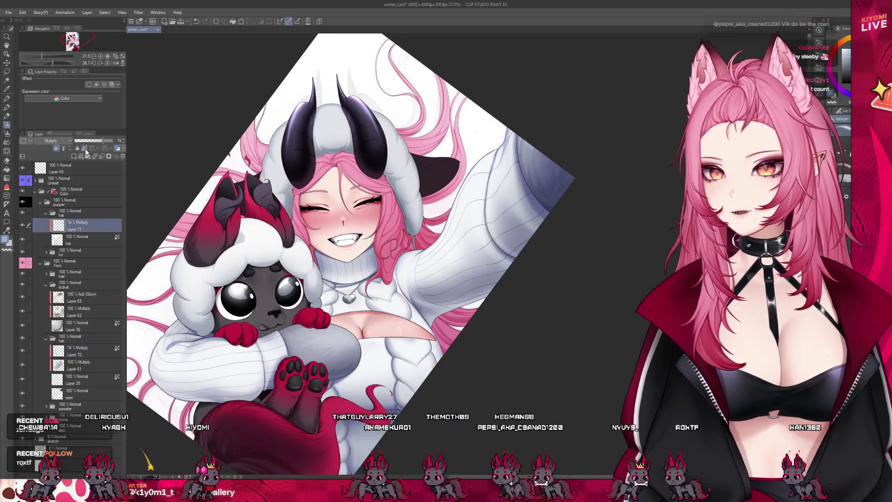
pyautogui.scroll(1, 214, 283)
pyautogui.scroll(1, 214, 285)
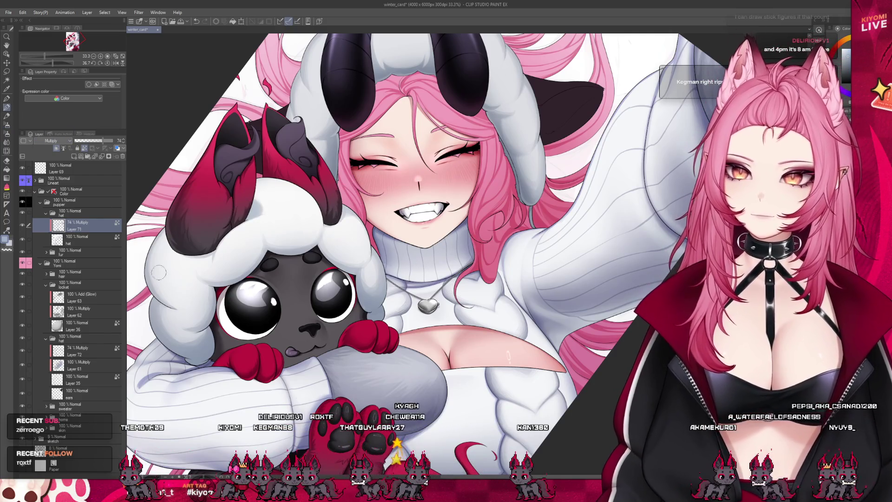
pyautogui.scroll(3, 159, 272)
pyautogui.scroll(1, 184, 309)
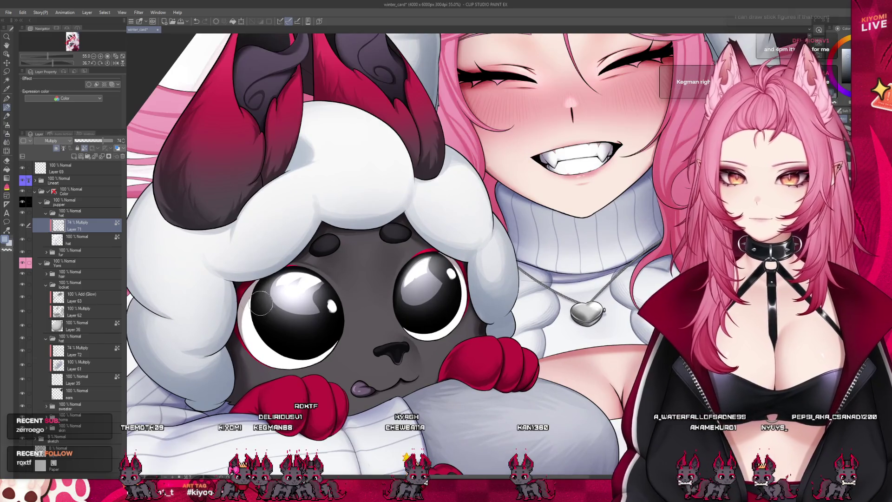
pyautogui.scroll(2, 267, 316)
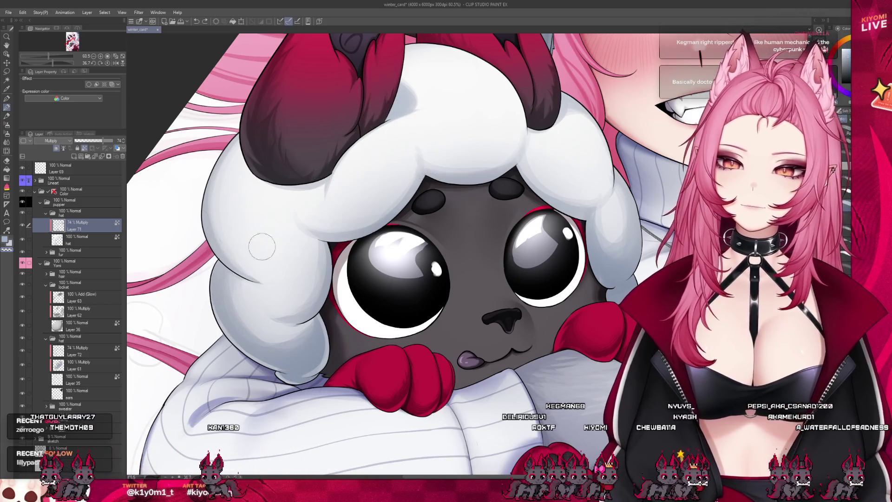
pyautogui.scroll(-2, 191, 223)
pyautogui.scroll(3, 448, 156)
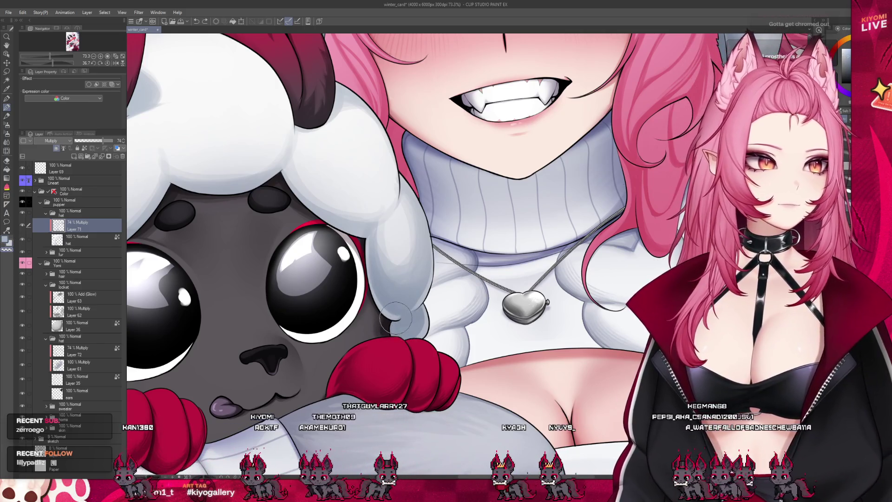
pyautogui.scroll(-2, 478, 292)
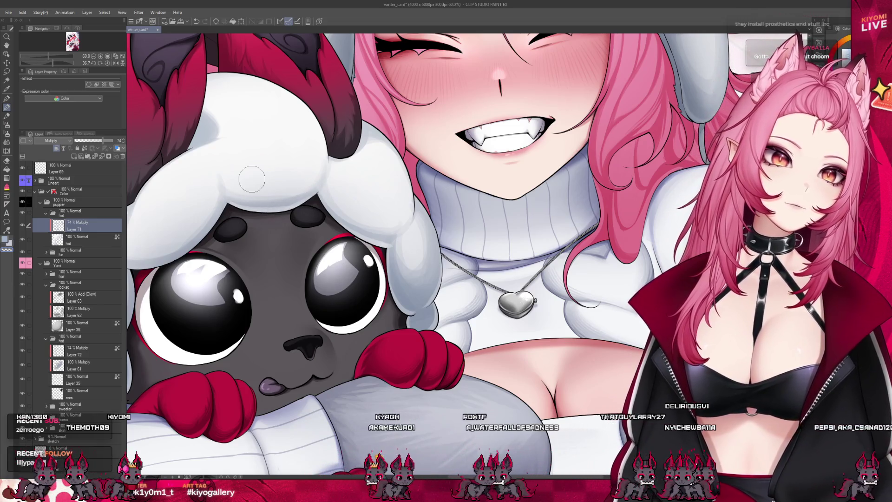
pyautogui.scroll(-5, 252, 180)
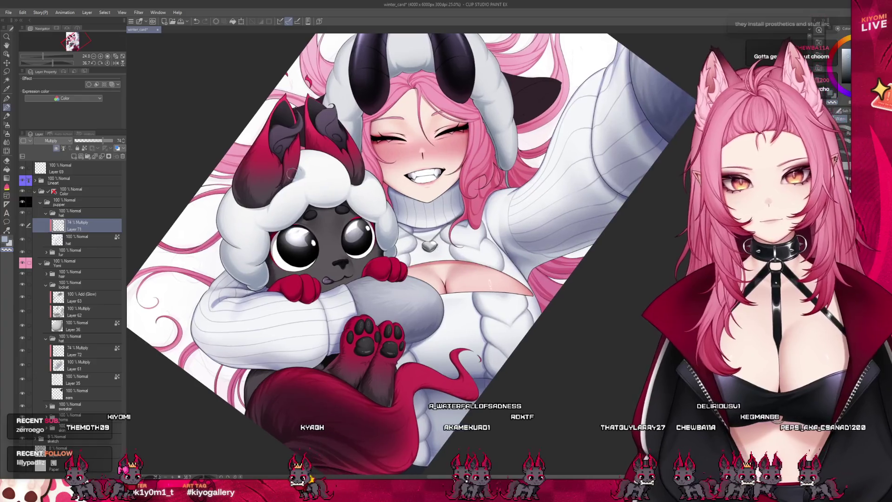
pyautogui.scroll(-2, 374, 175)
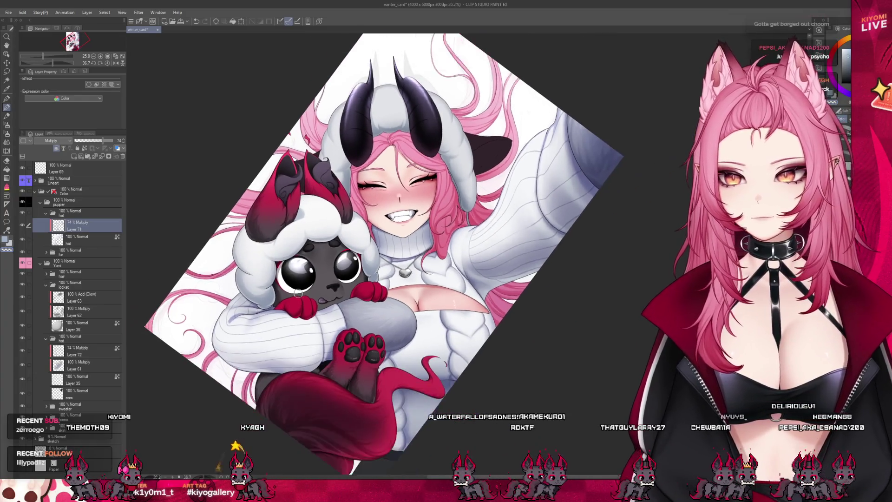
pyautogui.scroll(3, 272, 302)
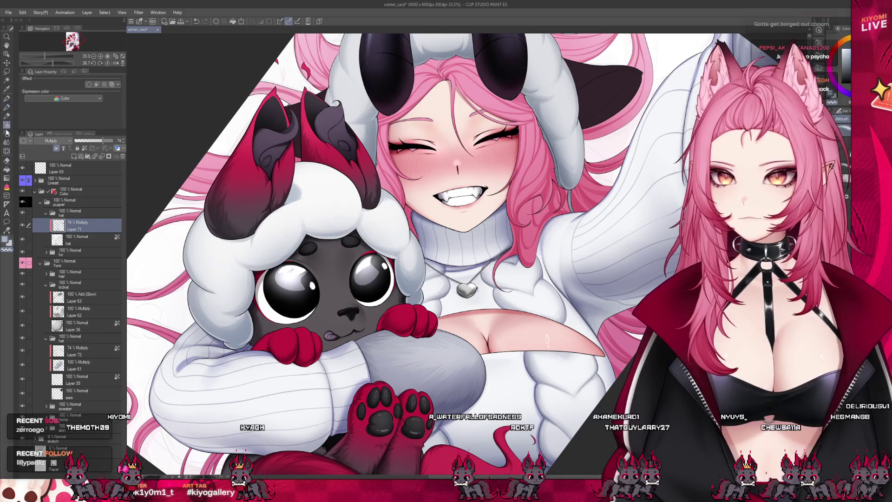
pyautogui.scroll(2, 192, 328)
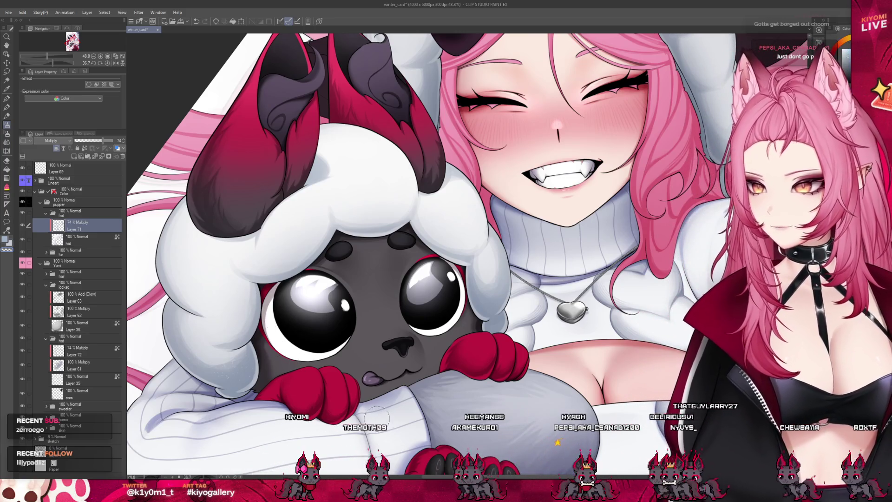
pyautogui.scroll(-5, 292, 338)
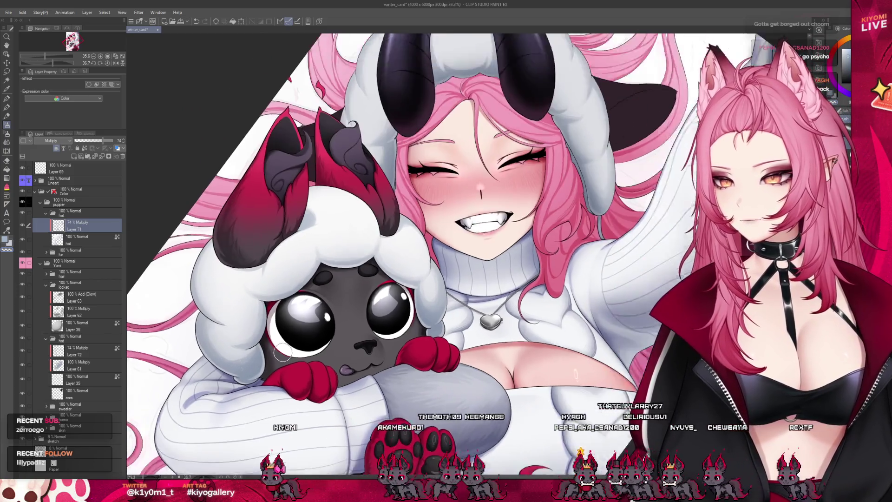
pyautogui.scroll(1, 497, 165)
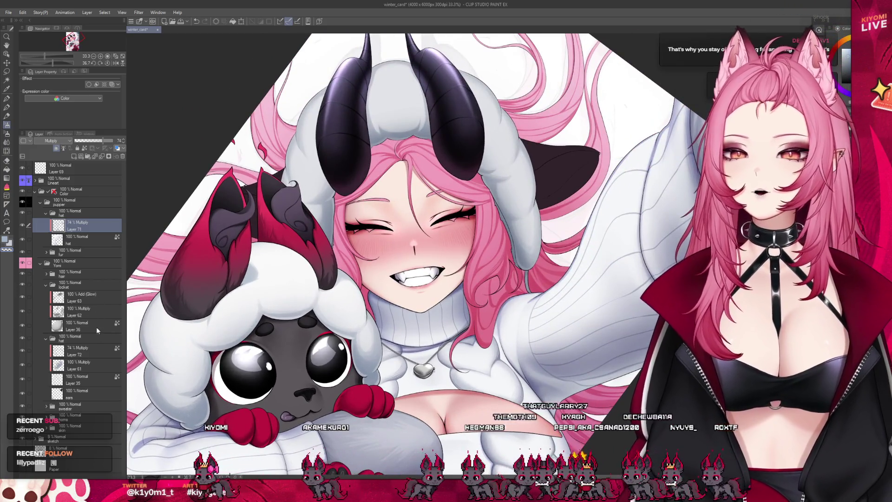
pyautogui.click(83, 352)
pyautogui.scroll(2, 397, 116)
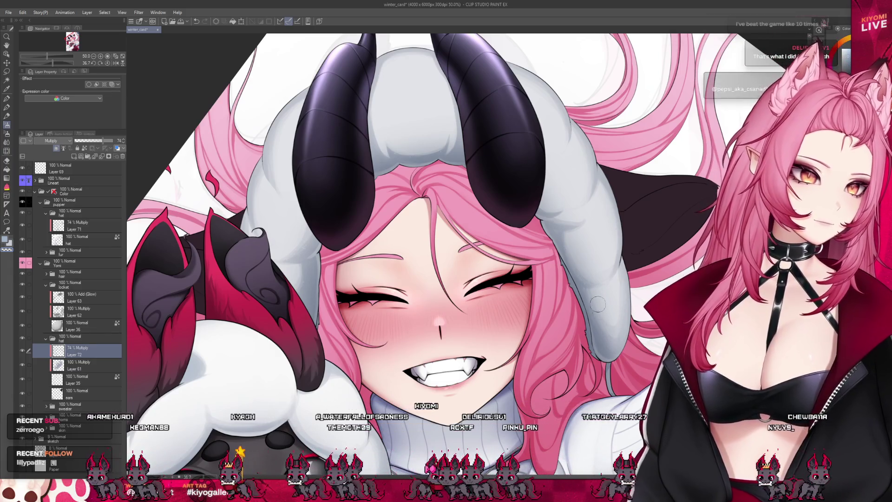
pyautogui.scroll(-3, 377, 170)
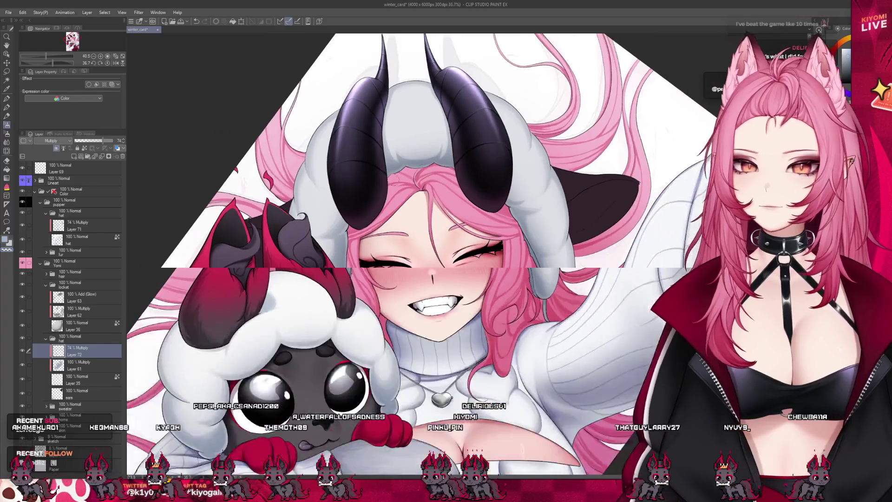
pyautogui.scroll(-2, 377, 170)
pyautogui.scroll(4, 391, 232)
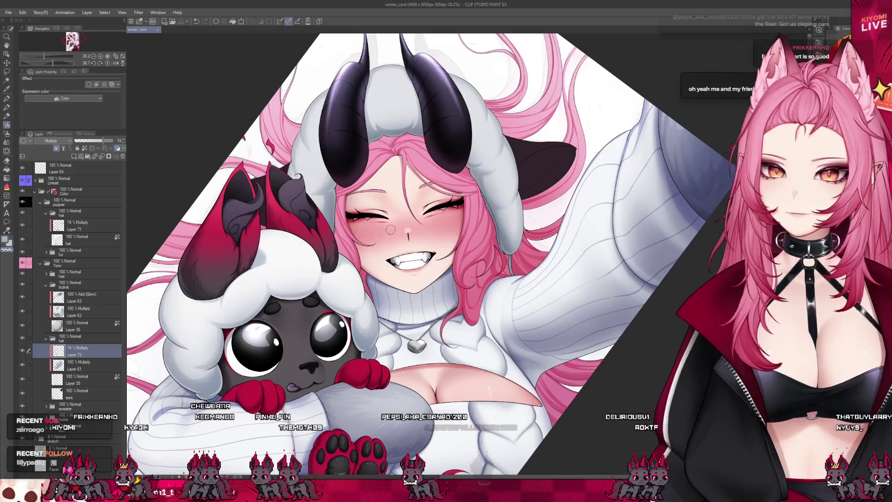
pyautogui.scroll(-4, 387, 206)
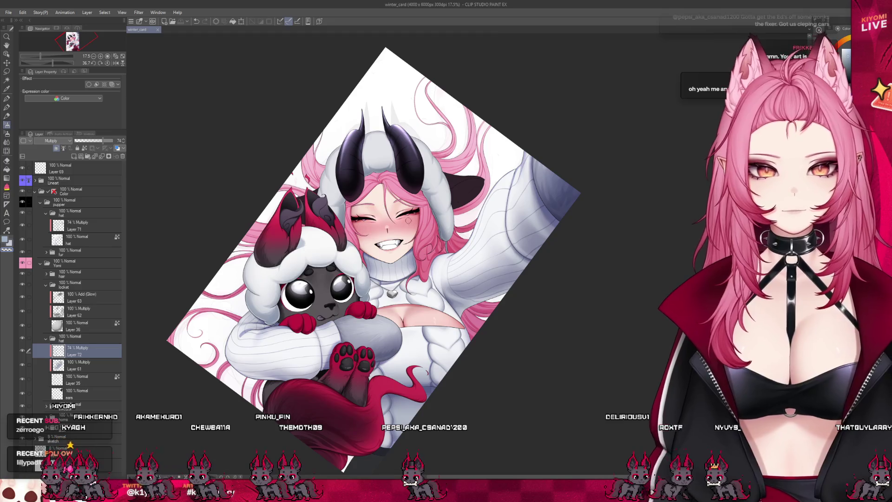
pyautogui.scroll(5, 397, 181)
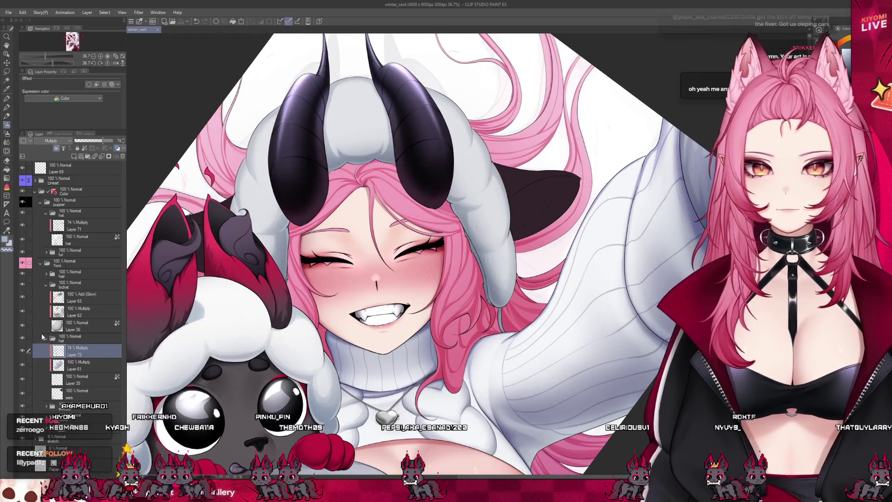
pyautogui.click(92, 370)
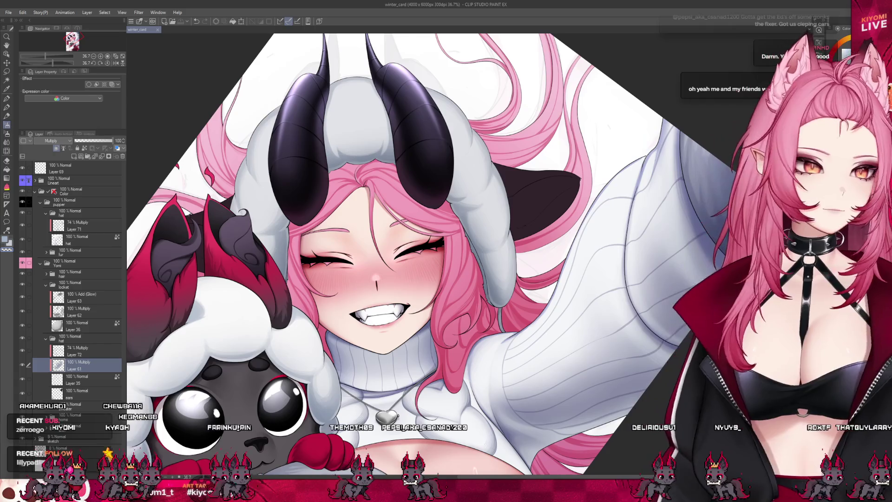
# Brush multiply shading across the sheep hood from the horn down toward the ear.
pyautogui.moveTo(418, 128); pyautogui.dragTo(537, 208)
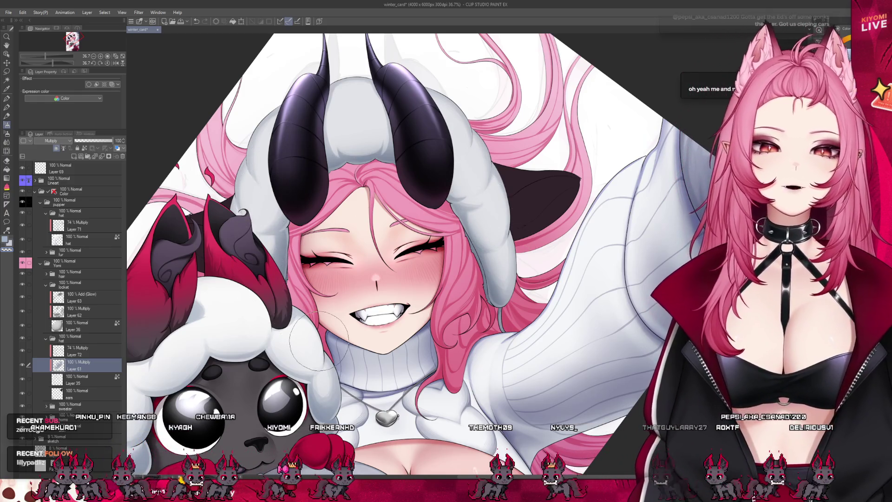
pyautogui.scroll(-5, 385, 209)
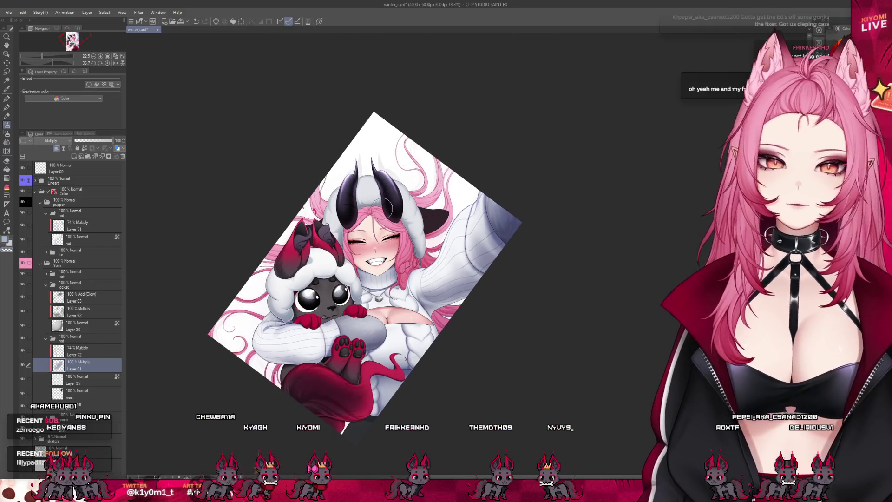
pyautogui.scroll(1, 404, 278)
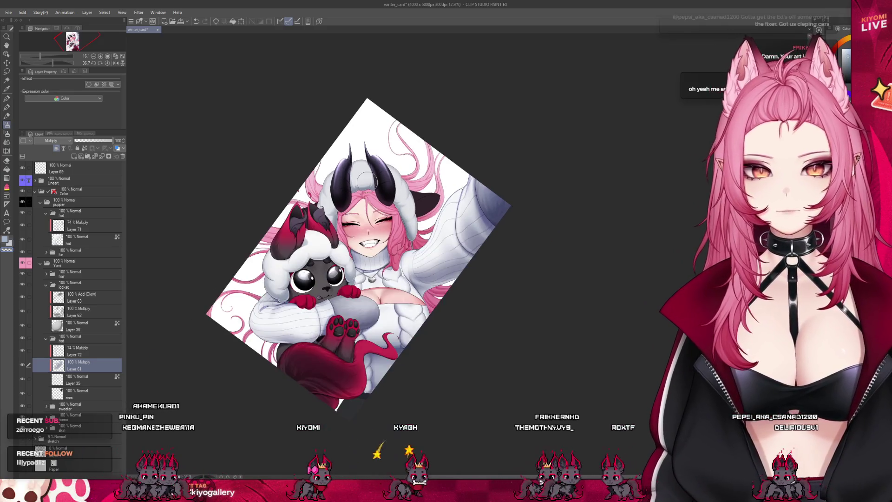
pyautogui.scroll(-1, 414, 328)
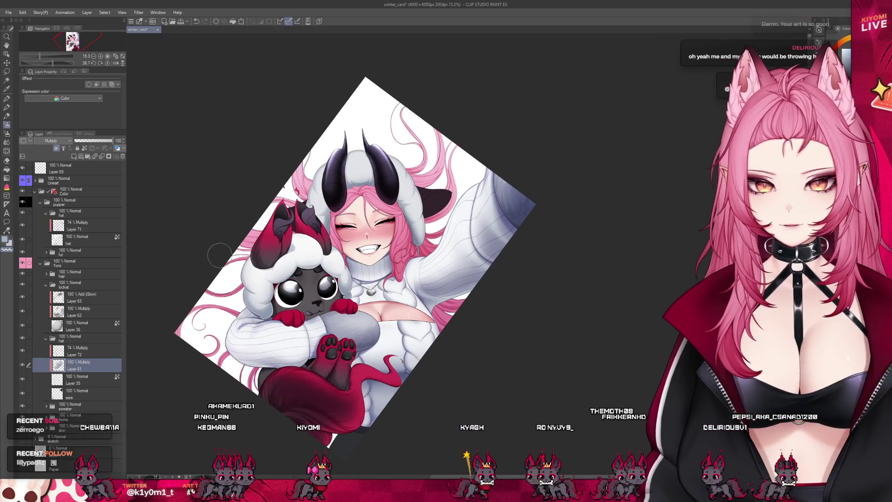
# Collapse the hat and locket folders, expand the sweater folder and select Layer 60.
pyautogui.click(46, 339)
pyautogui.click(46, 284)
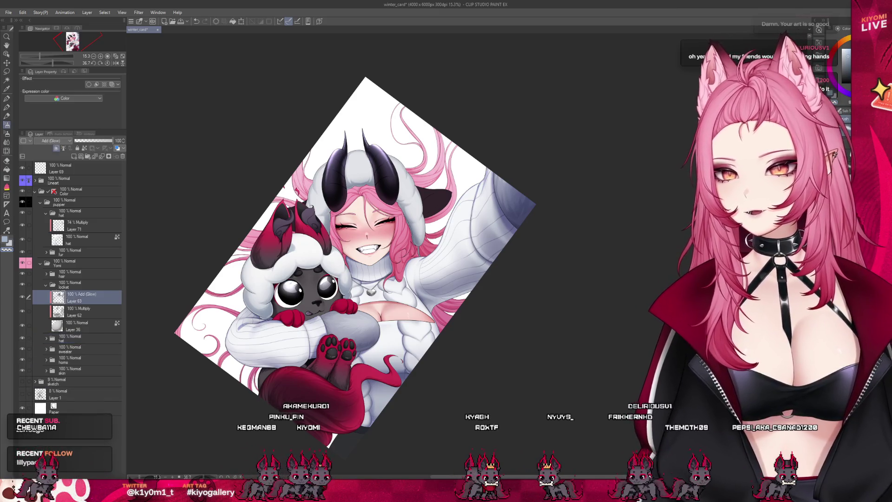
pyautogui.click(70, 285)
pyautogui.click(84, 308)
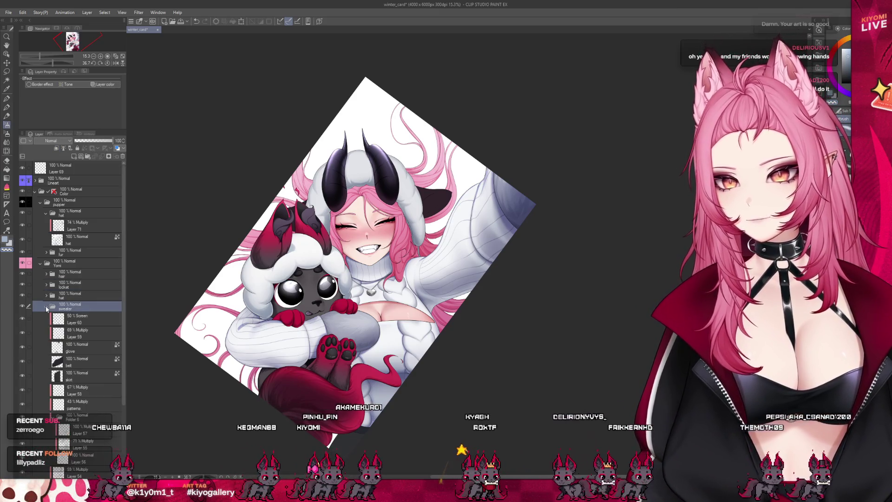
pyautogui.click(46, 306)
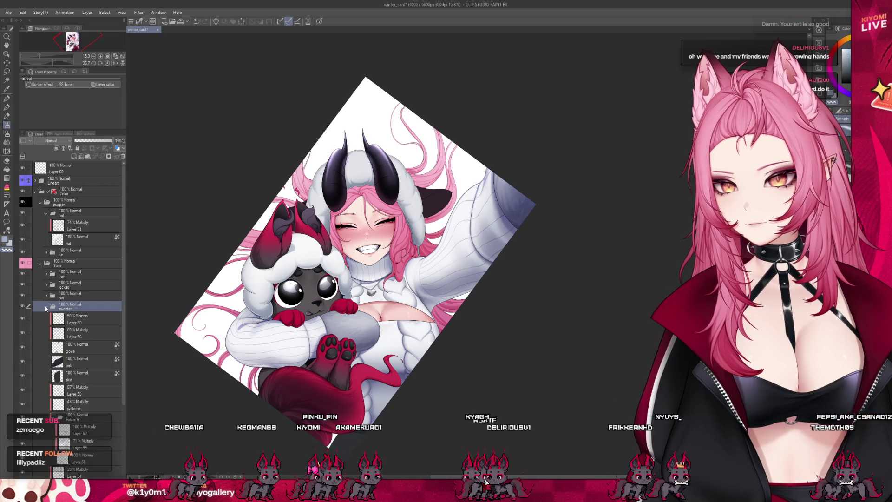
pyautogui.click(79, 318)
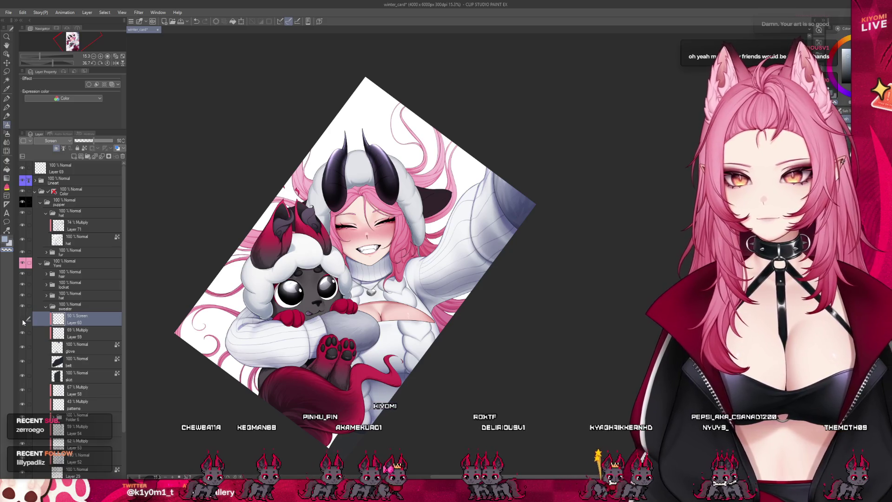
# Create new Normal Layer 73 above Layer 60 with Ctrl+Shift+N.
pyautogui.hotkey('ctrl', 'shift', 'n')
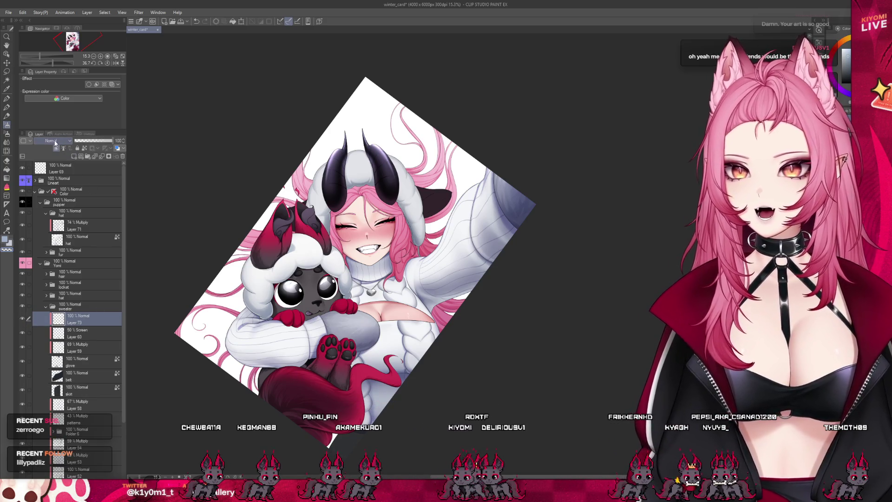
pyautogui.scroll(6, 352, 355)
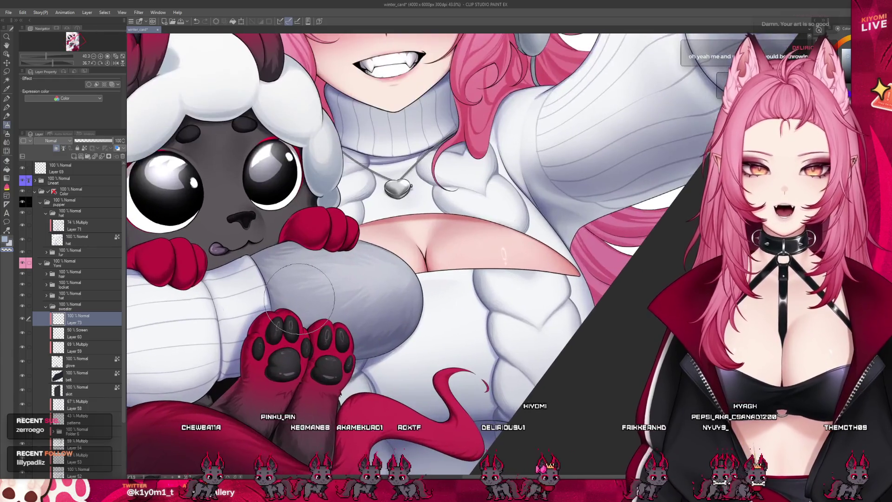
pyautogui.scroll(2, 300, 297)
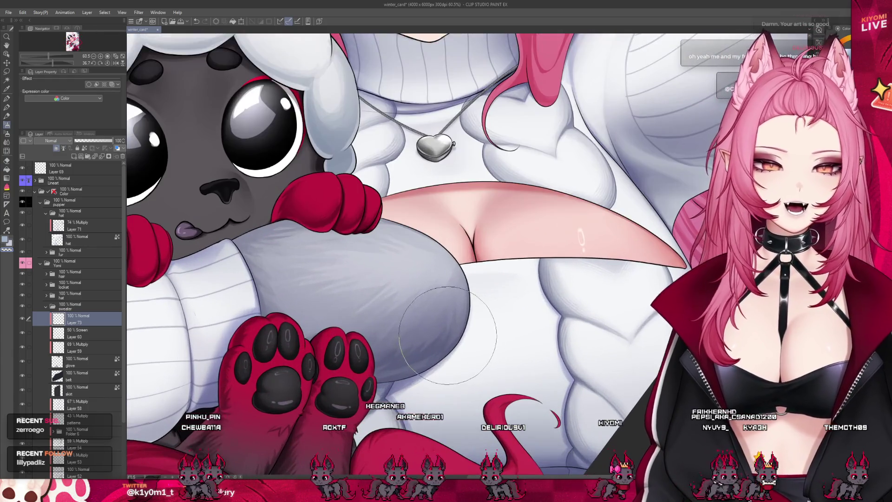
pyautogui.scroll(1, 334, 344)
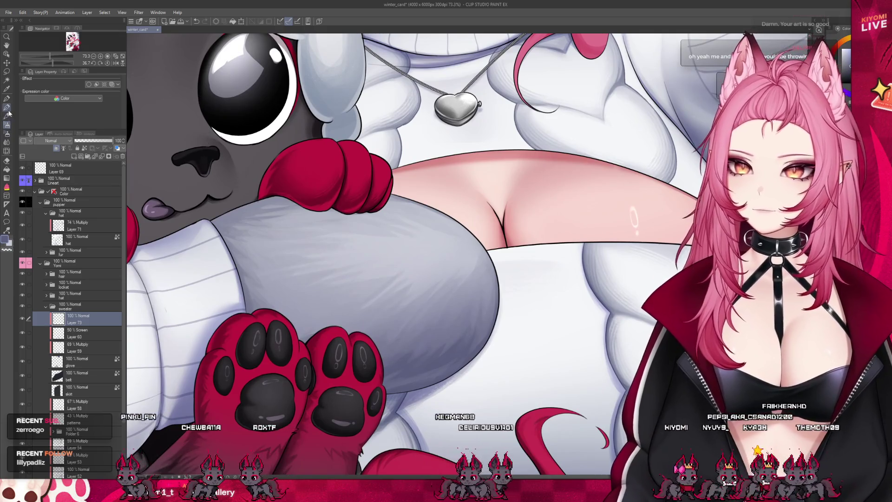
# Switch to the pen tool to paint shading on Layer 73.
pyautogui.press('p')
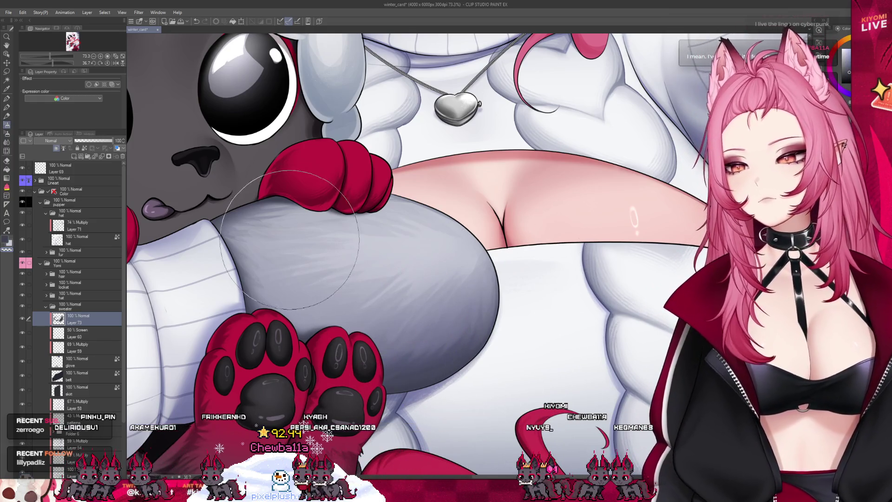
# Change to the larger brush tool with B while reviewing the paws and whole canvas.
pyautogui.scroll(-3, 399, 276)
pyautogui.scroll(-5, 398, 275)
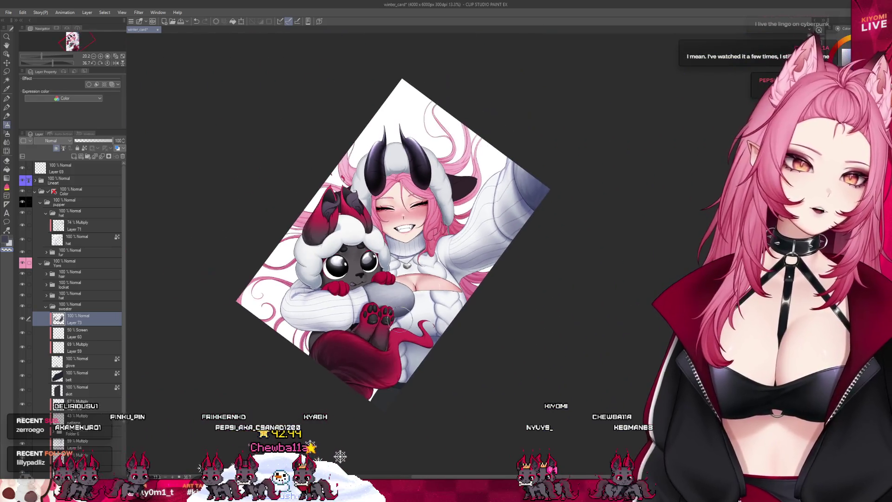
pyautogui.scroll(2, 462, 222)
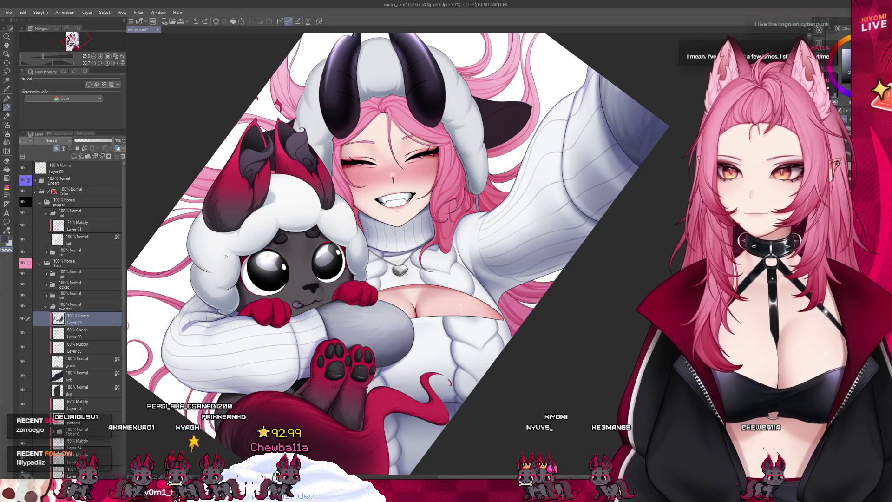
pyautogui.scroll(3, 392, 394)
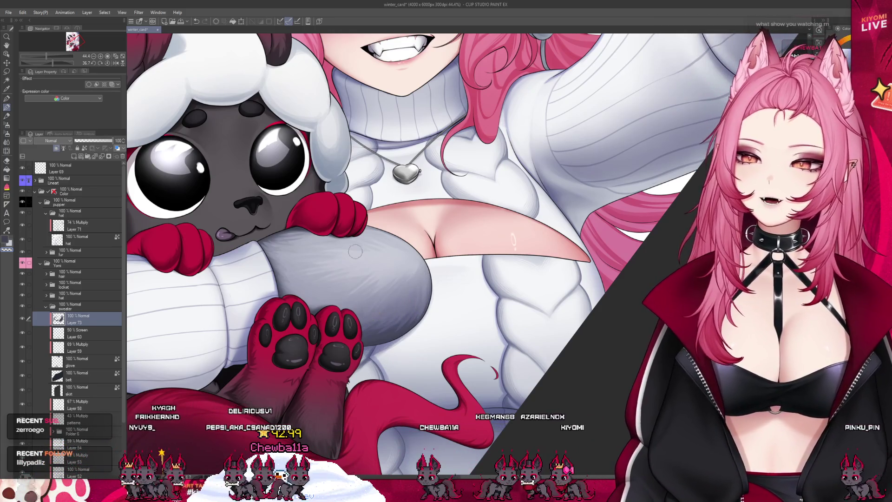
pyautogui.press('b')
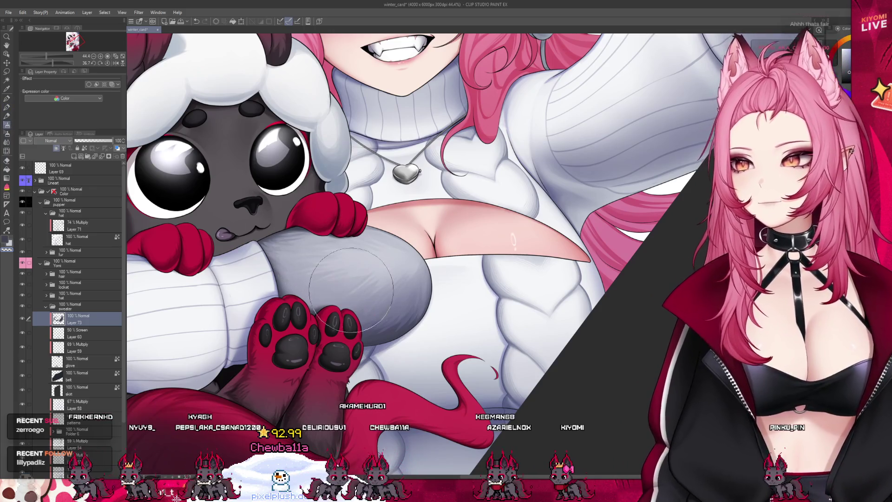
pyautogui.scroll(-5, 310, 248)
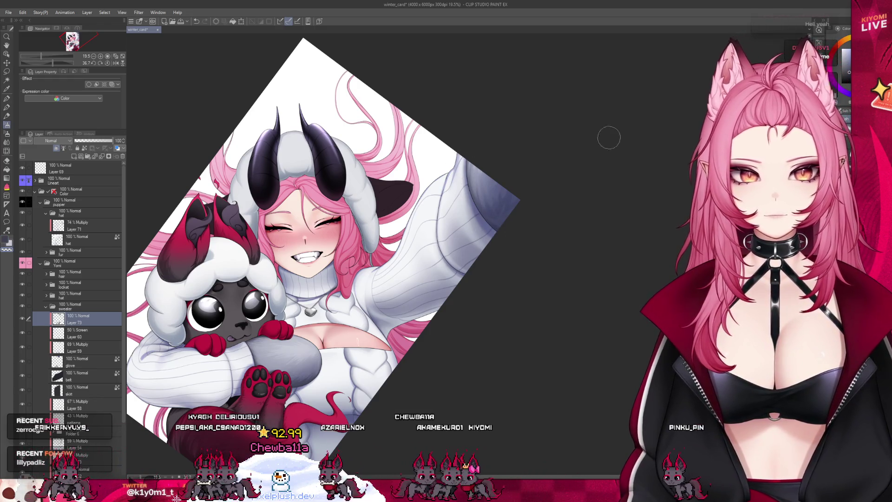
# Sample the sleeve's bluish-grey and airbrush darker shading along the sleeve's elbow edge.
pyautogui.keyDown('alt'); pyautogui.click(453, 202); pyautogui.keyUp('alt')
pyautogui.moveTo(453, 202)
pyautogui.mouseDown()
pyautogui.moveTo(542, 189)
pyautogui.moveTo(559, 199)
pyautogui.moveTo(512, 199)
pyautogui.moveTo(502, 179)
pyautogui.mouseUp()
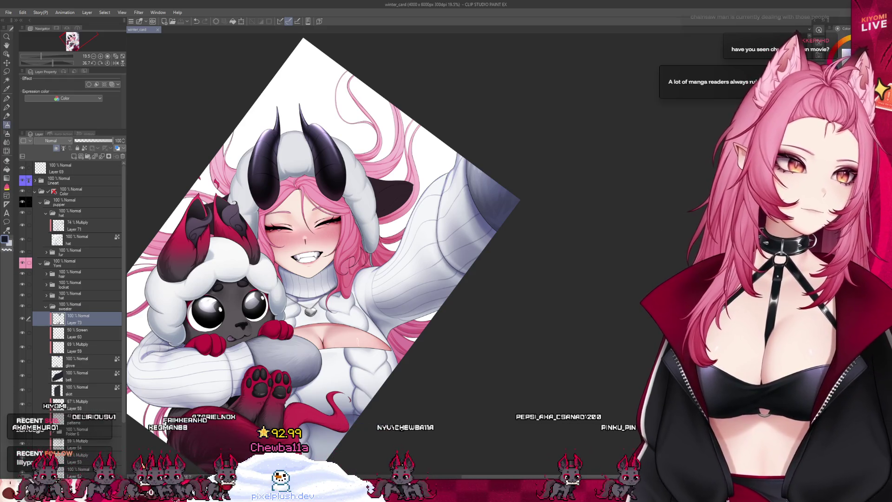
pyautogui.moveTo(465, 171); pyautogui.dragTo(474, 186)
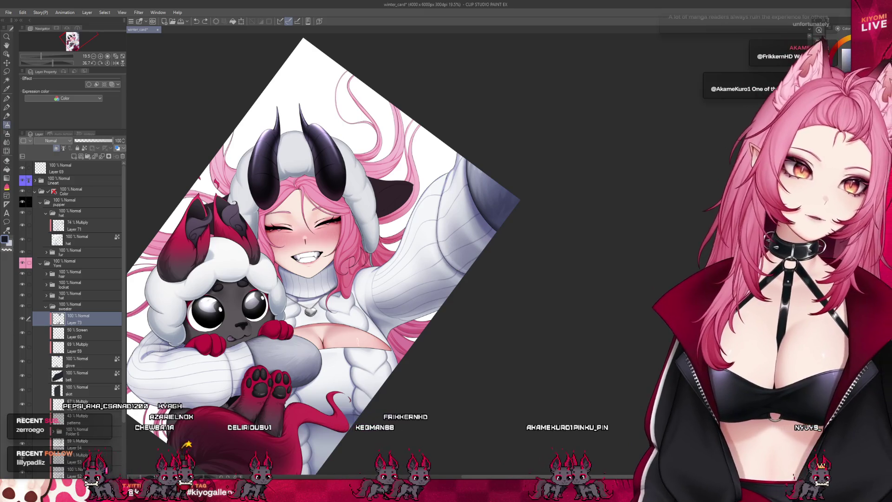
pyautogui.scroll(-2, 524, 135)
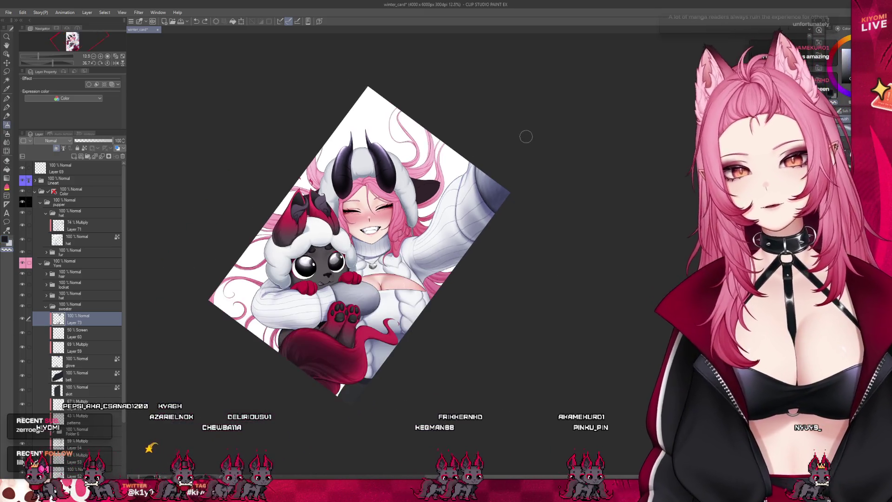
# Zoom around the illustration, then collapse the sweater folder in the Layer palette.
pyautogui.scroll(4, 412, 306)
pyautogui.scroll(2, 413, 306)
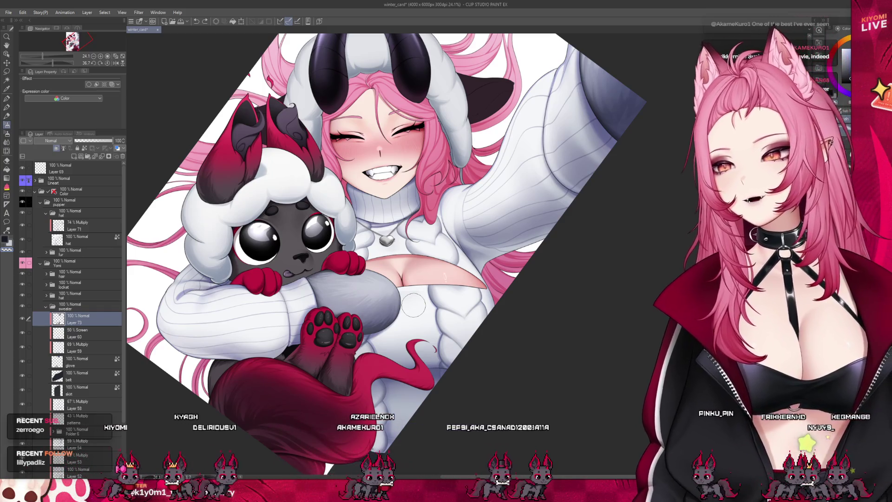
pyautogui.scroll(-3, 356, 326)
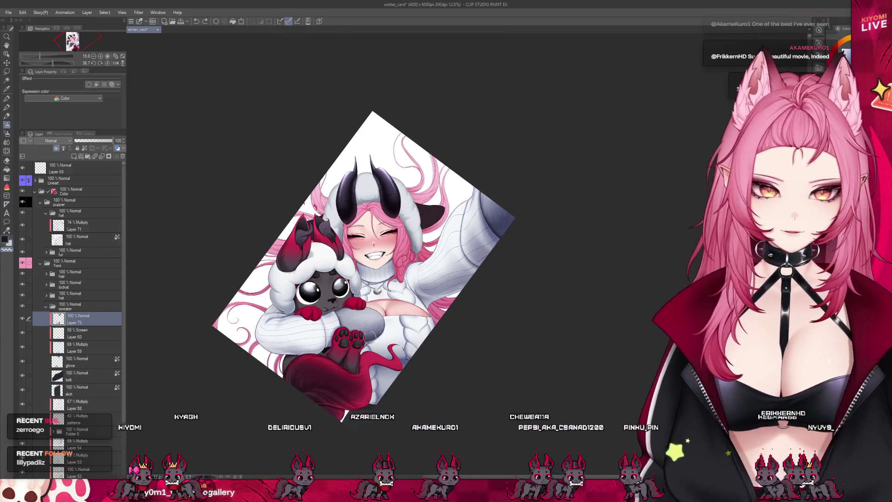
pyautogui.scroll(2, 355, 325)
pyautogui.click(46, 306)
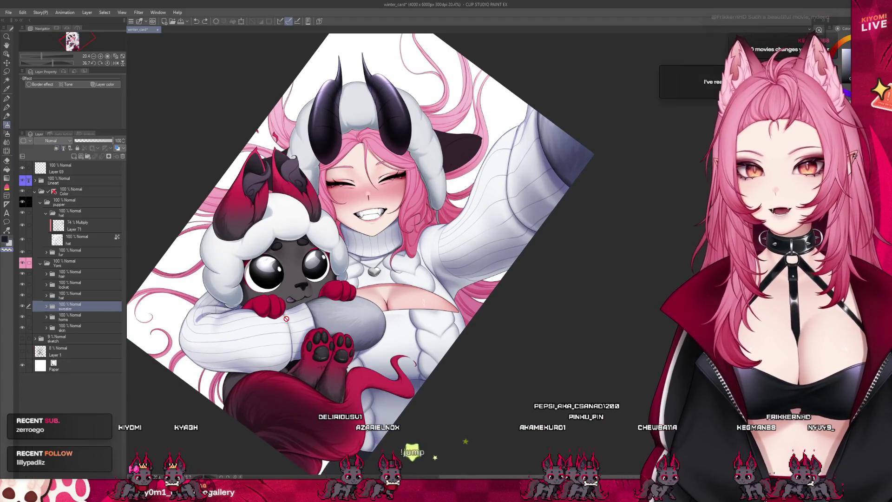
# Expand the hat folder and add new Layer 74 above the ears layer.
pyautogui.click(64, 297)
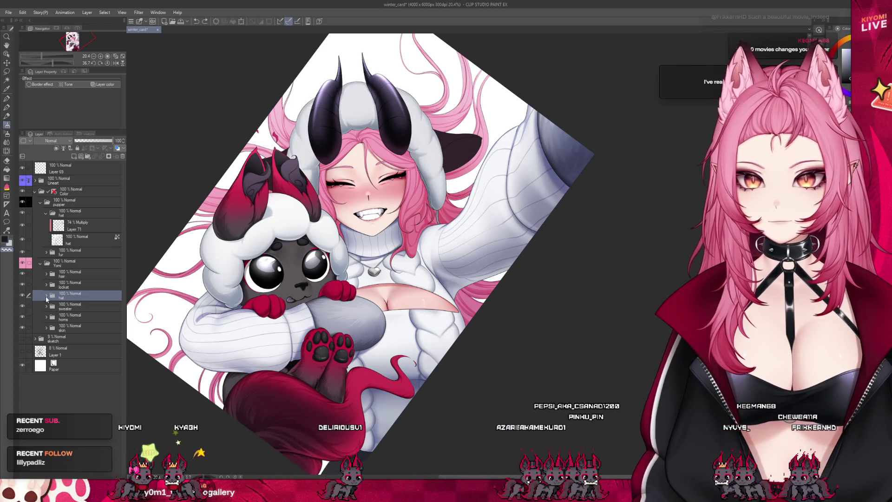
pyautogui.click(46, 297)
pyautogui.click(74, 351)
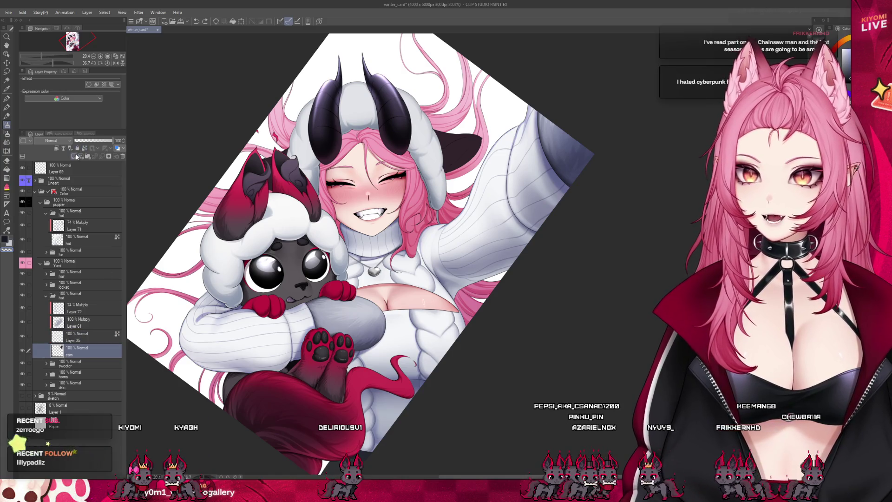
pyautogui.click(76, 156)
pyautogui.scroll(3, 394, 129)
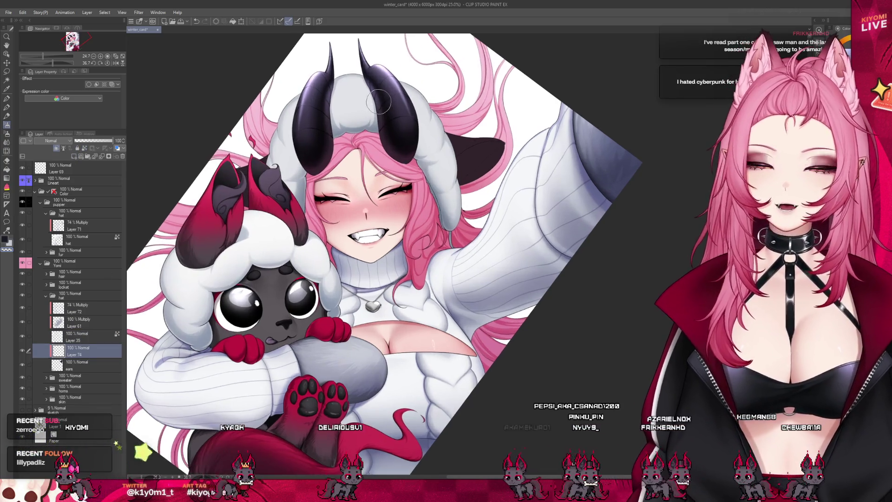
pyautogui.click(91, 352)
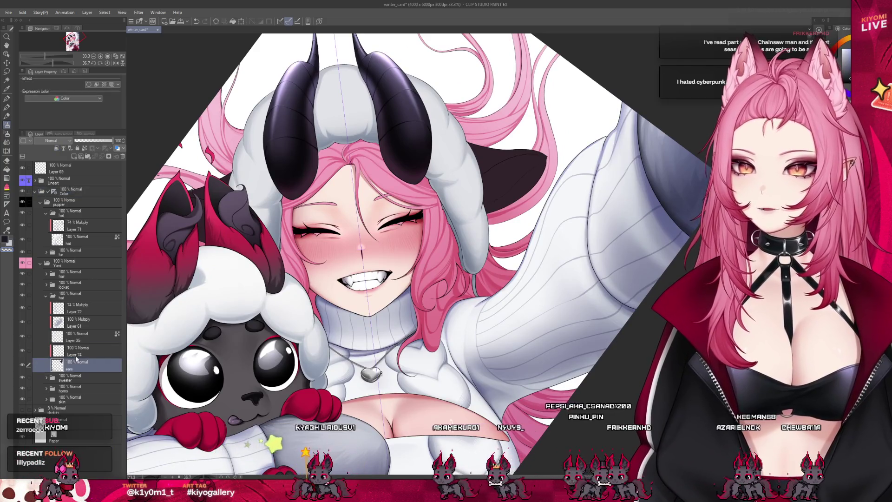
# Airbrush deeper shadow onto the hood's dark ear, upper and lower parts.
pyautogui.scroll(2, 513, 191)
pyautogui.moveTo(513, 191); pyautogui.dragTo(496, 191)
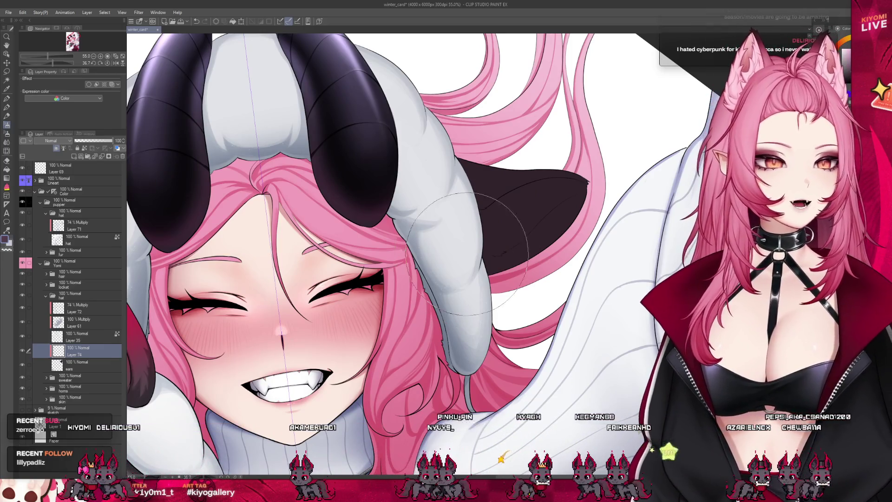
pyautogui.moveTo(539, 199)
pyautogui.mouseDown()
pyautogui.moveTo(520, 230)
pyautogui.moveTo(558, 190)
pyautogui.moveTo(516, 246)
pyautogui.mouseUp()
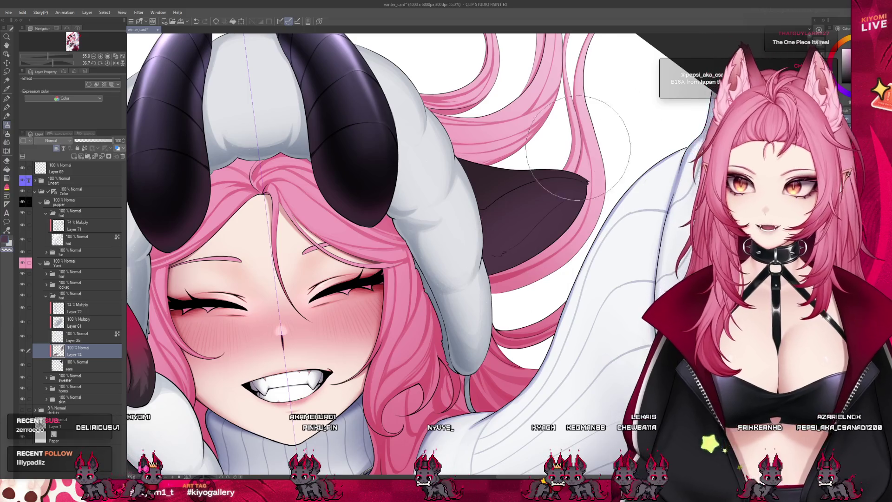
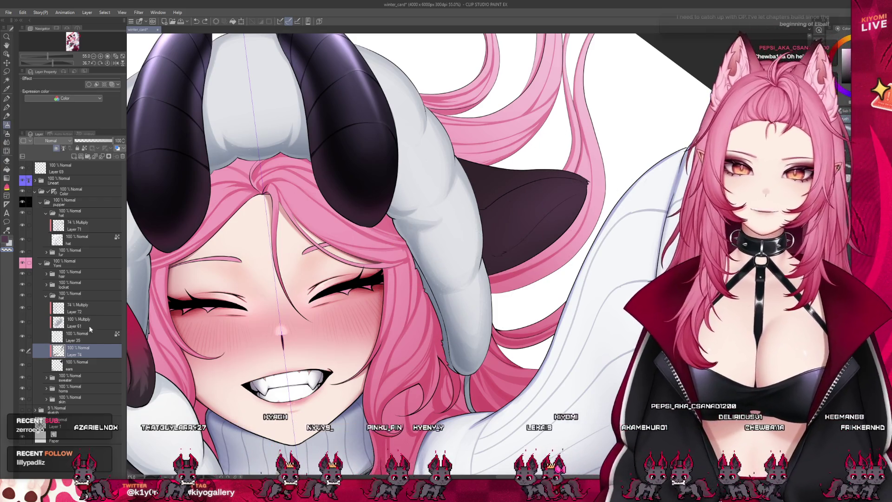
# Add multiply Layer 75 above Layer 74, zoom in on the hood ear, and adjust its opacity.
pyautogui.click(74, 157)
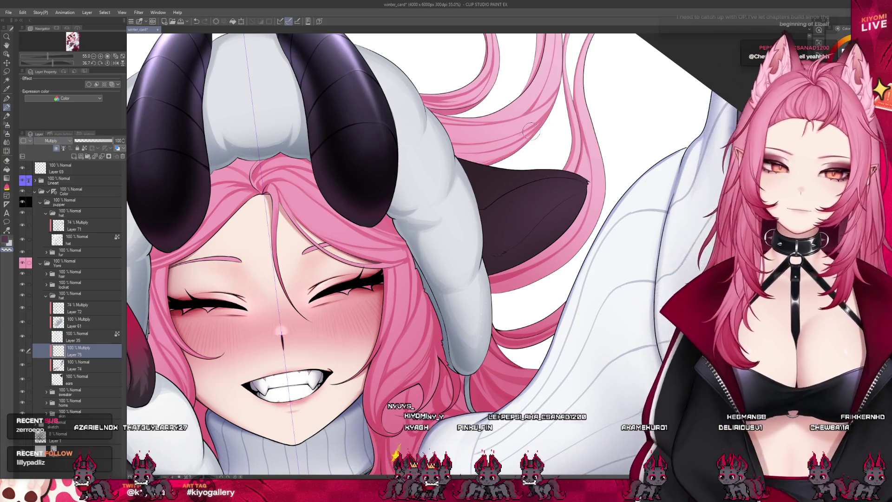
pyautogui.scroll(3, 586, 186)
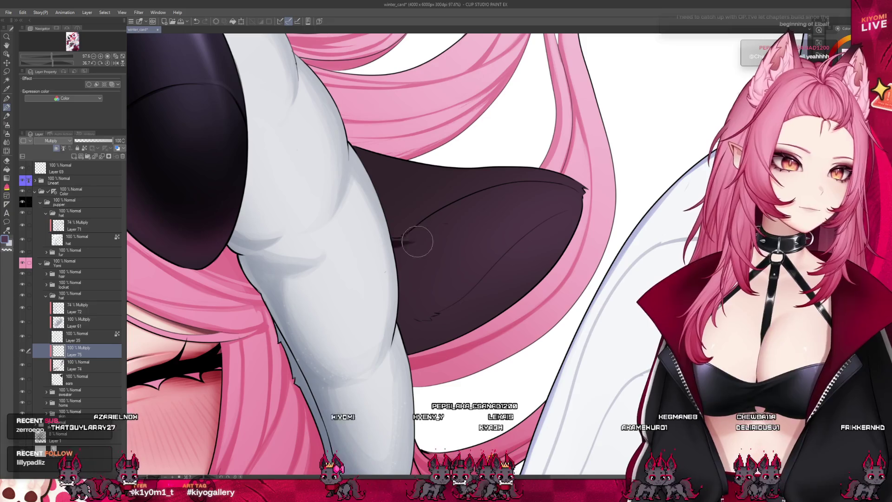
pyautogui.click(105, 141)
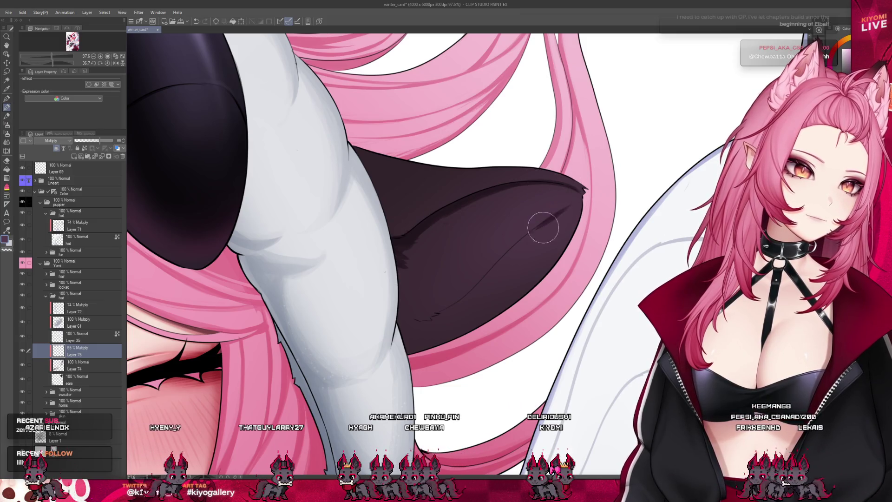
# Darken the ear's inner line, upper-left edge and lower edge, alternating between larger brush and pen.
pyautogui.moveTo(514, 244); pyautogui.dragTo(464, 297)
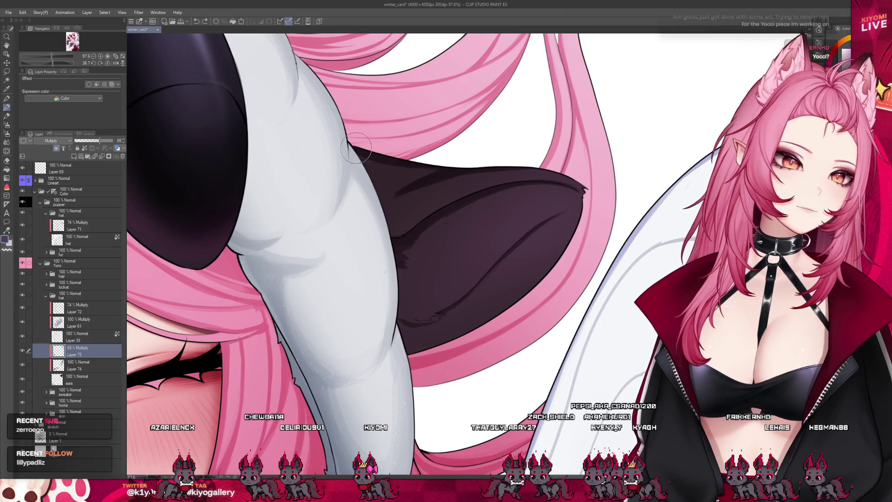
pyautogui.moveTo(358, 149); pyautogui.dragTo(386, 204)
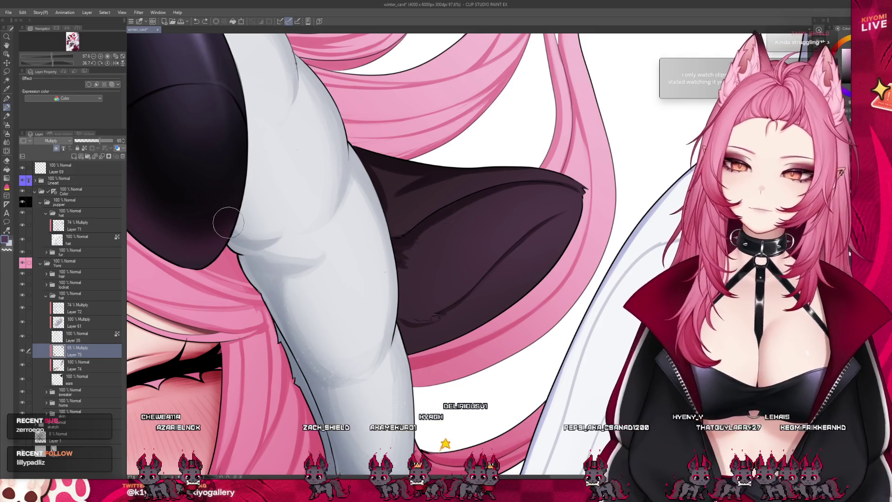
pyautogui.click(7, 141)
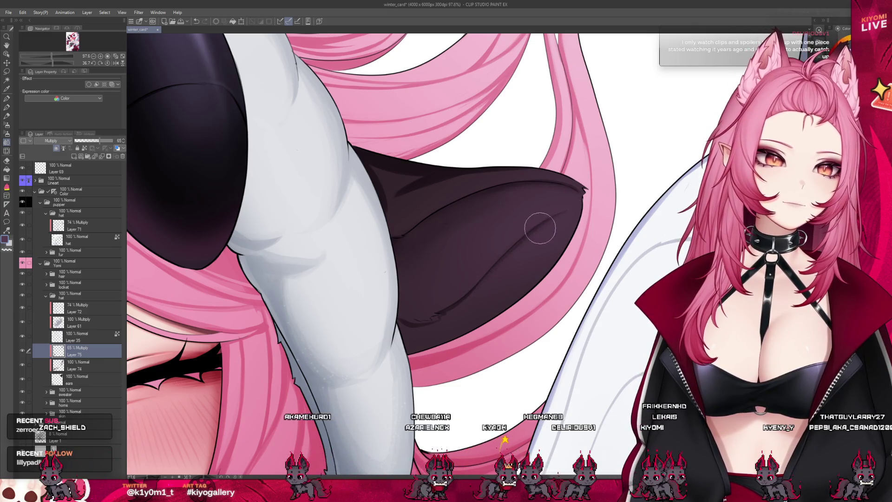
pyautogui.press('p')
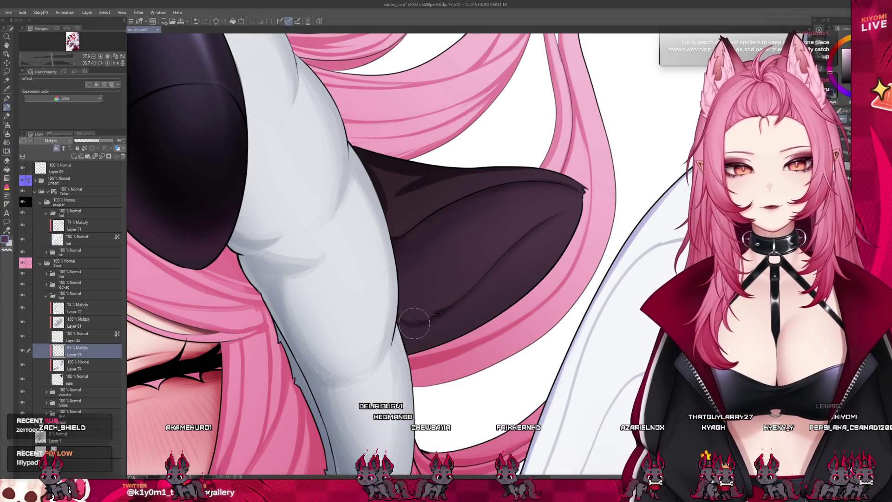
pyautogui.moveTo(434, 312); pyautogui.dragTo(402, 327)
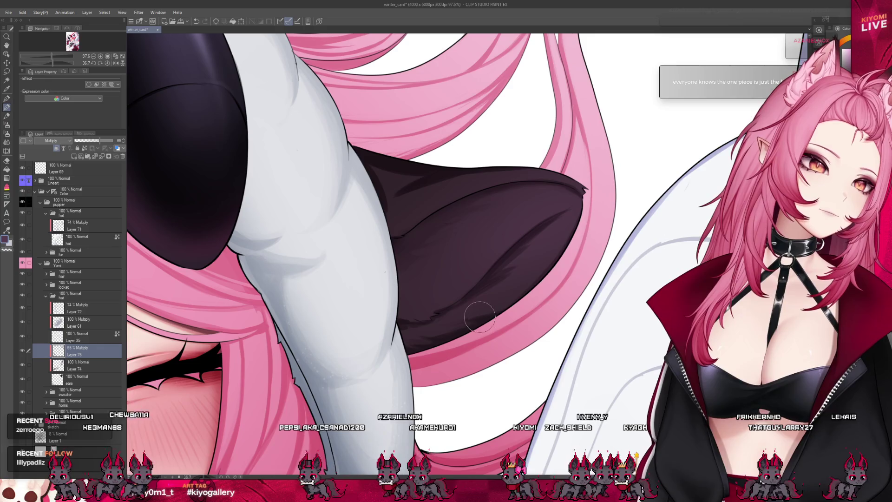
pyautogui.scroll(-3, 468, 255)
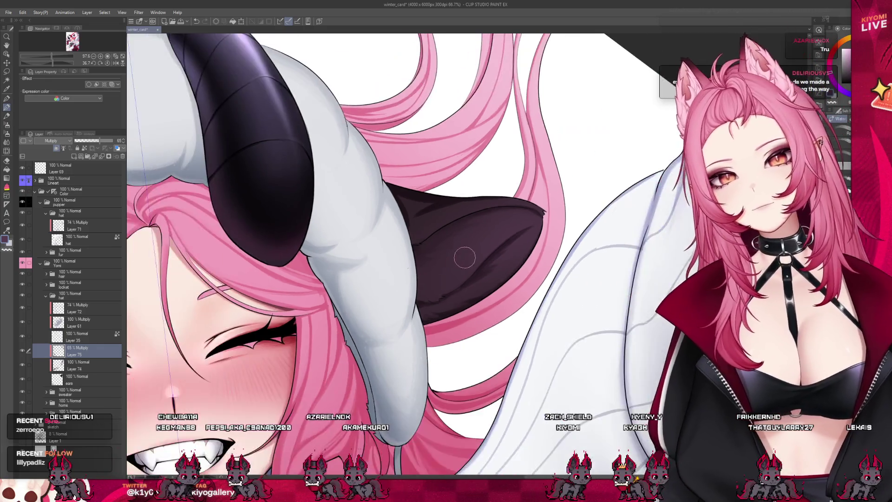
pyautogui.scroll(-2, 473, 216)
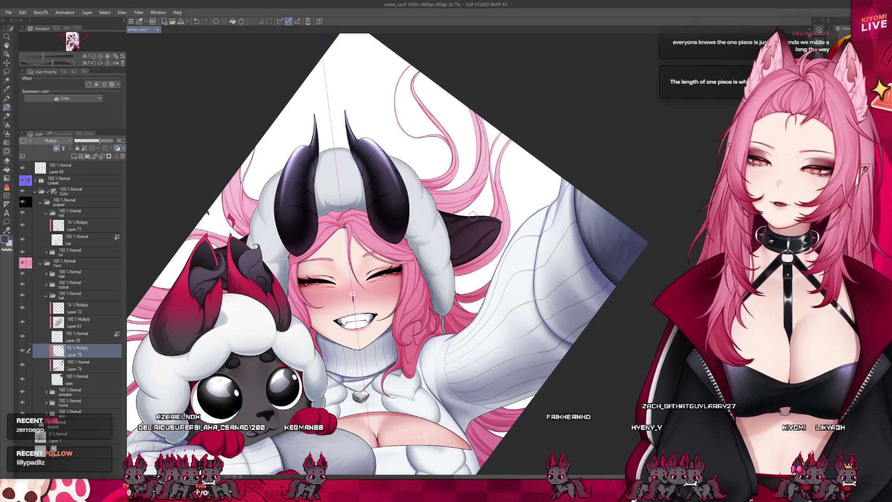
pyautogui.scroll(2, 473, 215)
pyautogui.scroll(2, 495, 199)
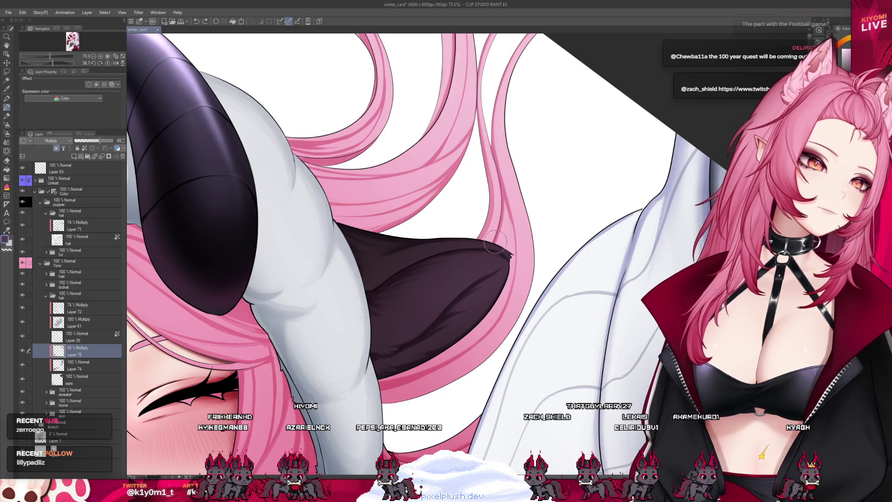
pyautogui.scroll(-5, 458, 233)
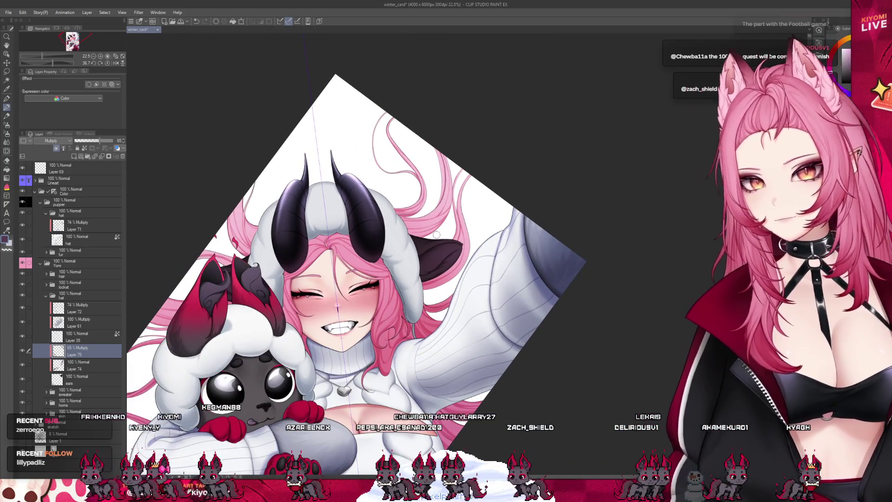
pyautogui.scroll(2, 437, 234)
pyautogui.scroll(-2, 459, 245)
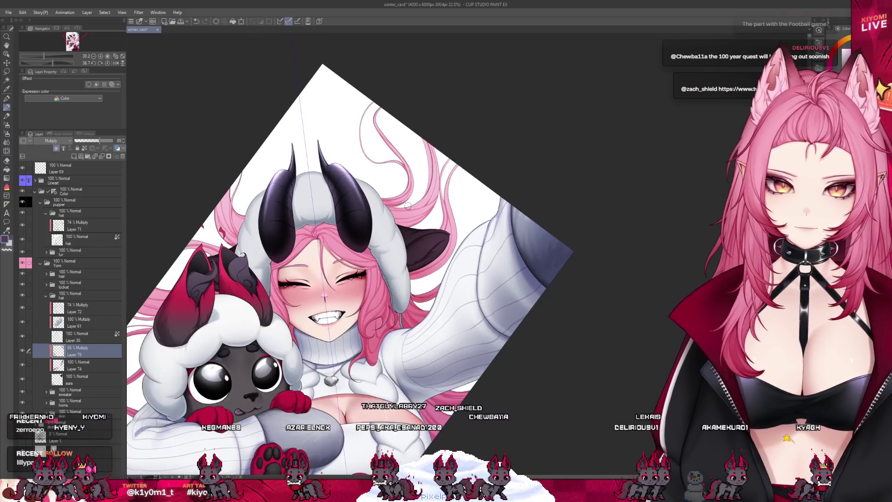
pyautogui.click(27, 365)
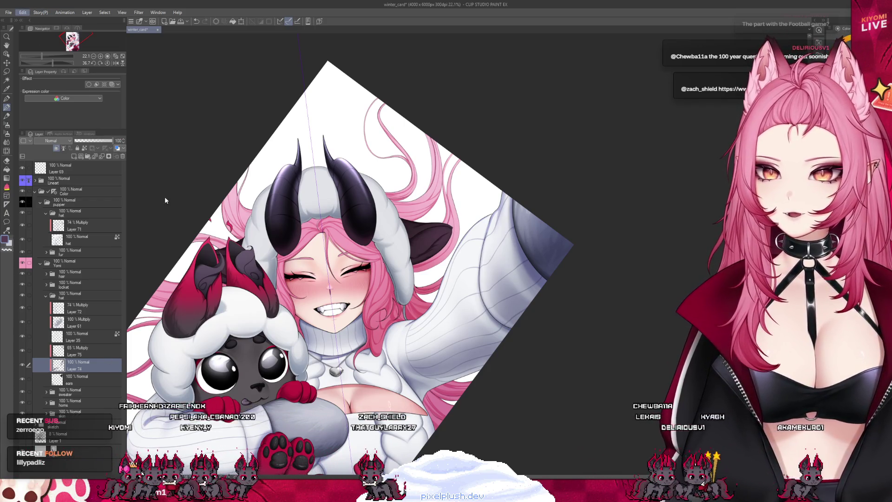
pyautogui.hotkey('ctrl', 'u')
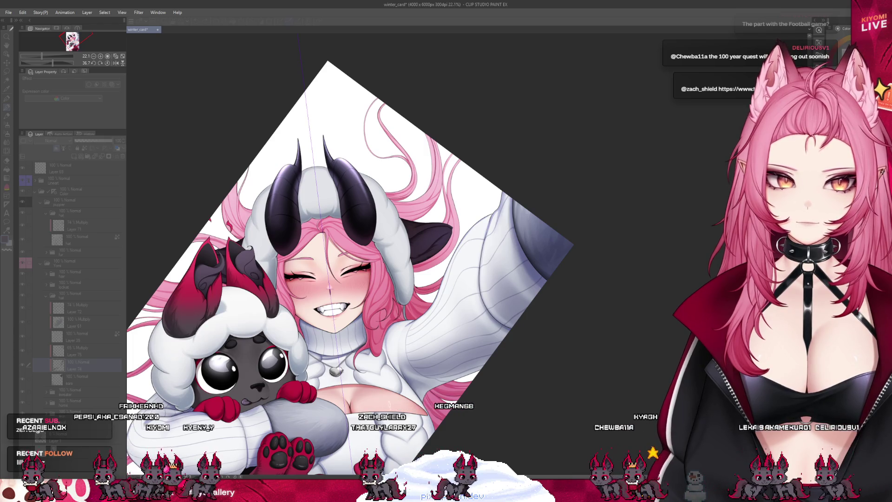
pyautogui.press('Return')
pyautogui.hotkey('alt', '[')
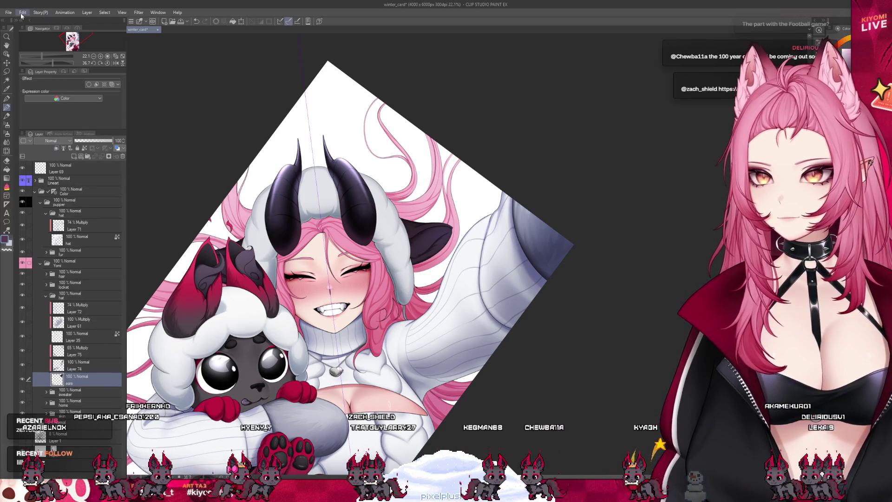
pyautogui.press('alt')
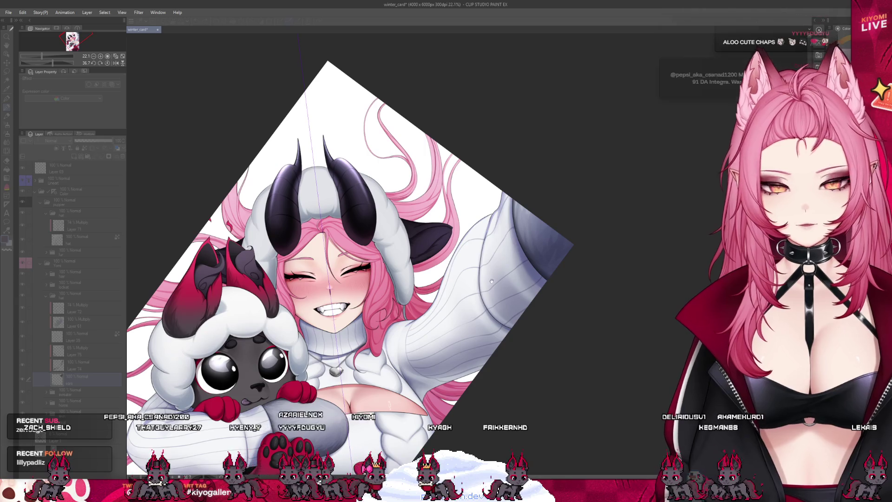
pyautogui.hotkey('ctrl', '-')
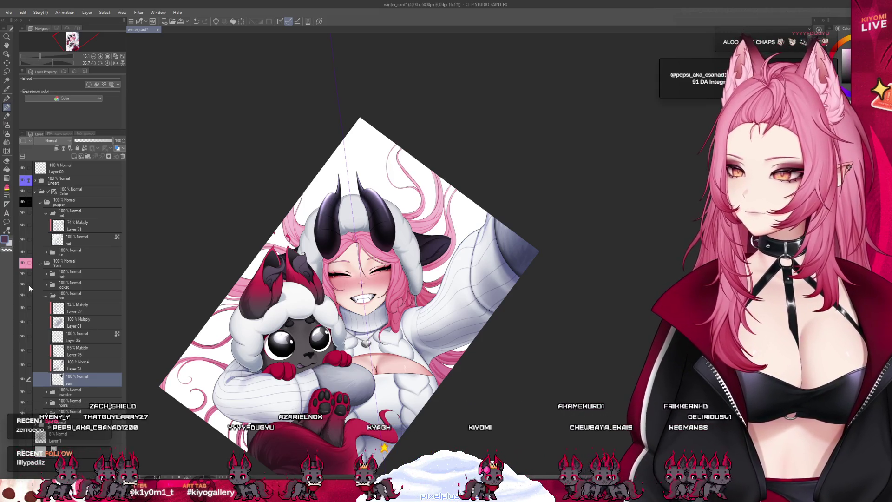
pyautogui.scroll(1, 303, 303)
pyautogui.hotkey('ctrl', '+')
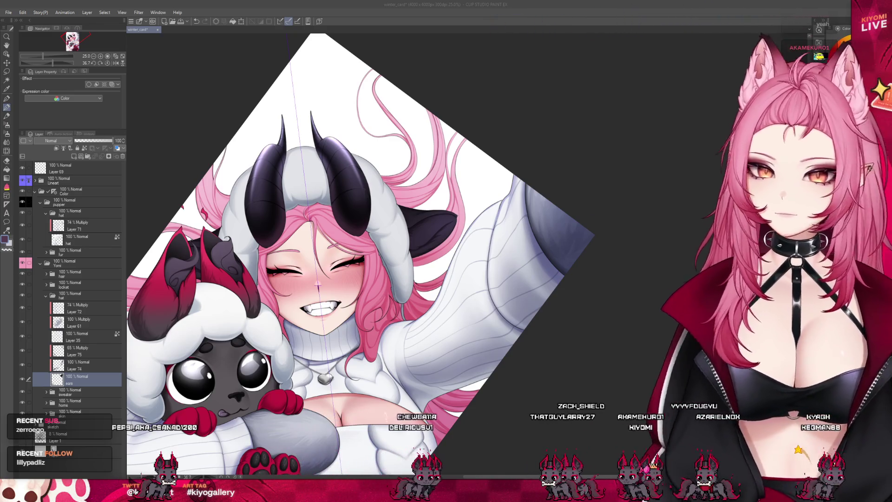
# Select Layer 75, raise its opacity to 85%, and set it as the reference layer.
pyautogui.scroll(-3, 363, 256)
pyautogui.scroll(4, 362, 255)
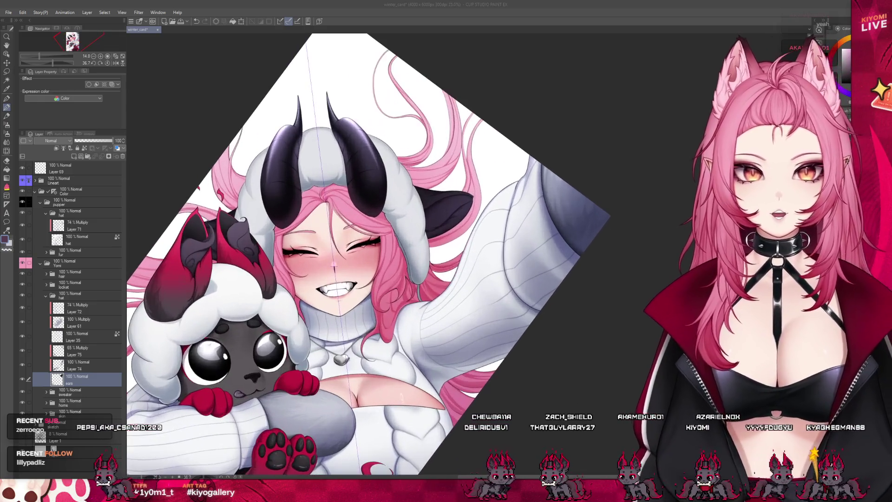
pyautogui.keyDown('ctrl'); pyautogui.keyDown('shift'); pyautogui.click(458, 207); pyautogui.keyUp('shift'); pyautogui.keyUp('ctrl')
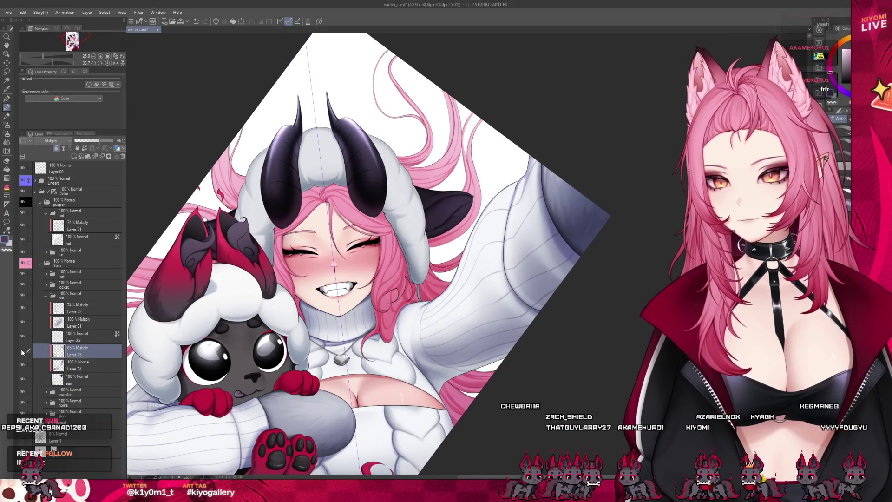
pyautogui.scroll(5, 458, 207)
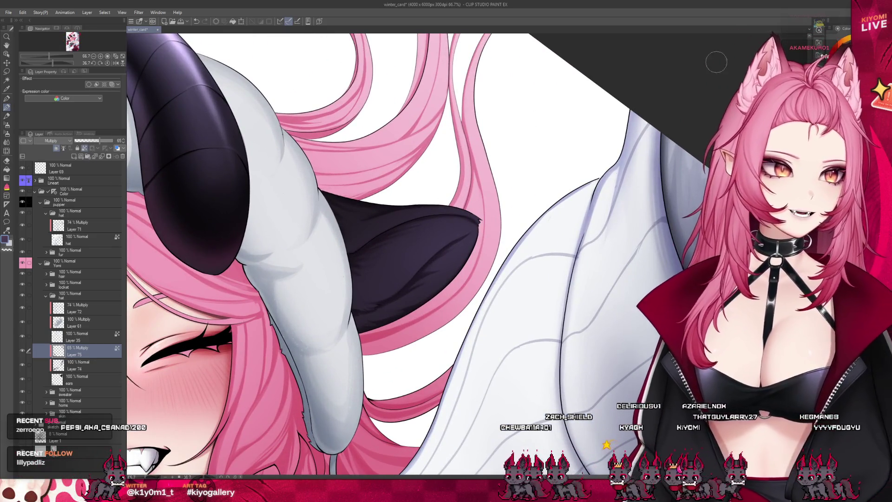
pyautogui.scroll(2, 433, 212)
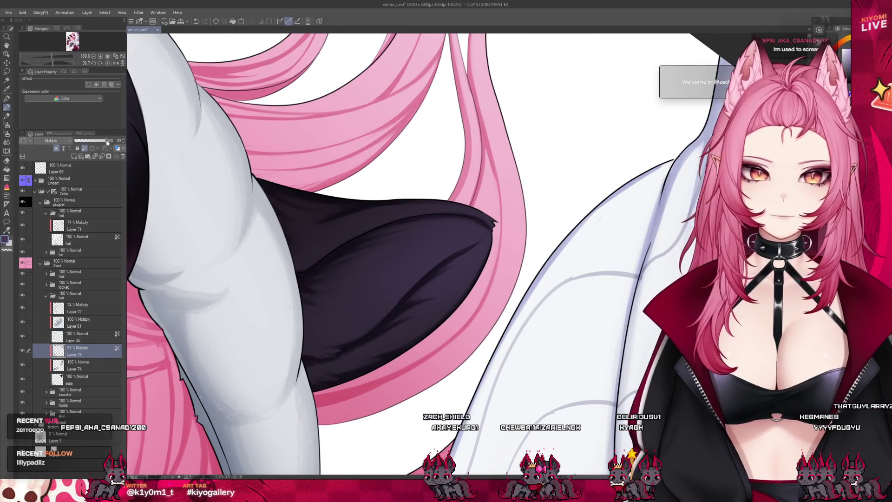
pyautogui.moveTo(105, 140); pyautogui.dragTo(107, 139)
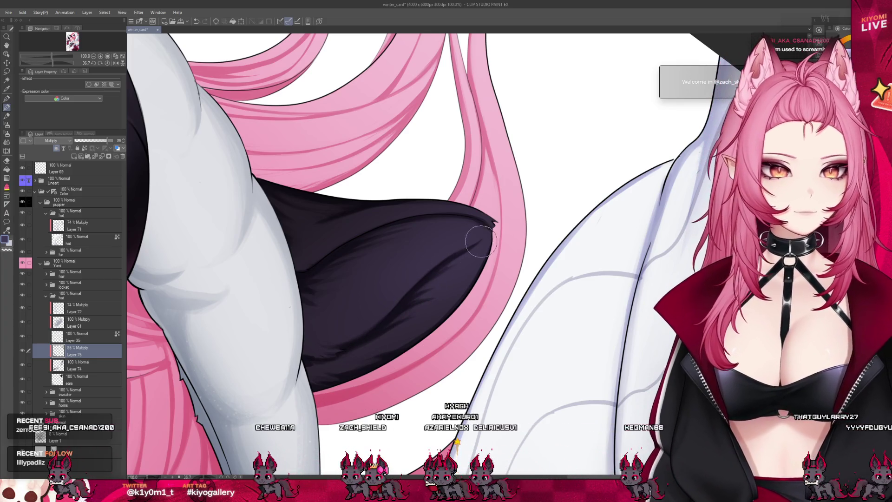
pyautogui.click(85, 148)
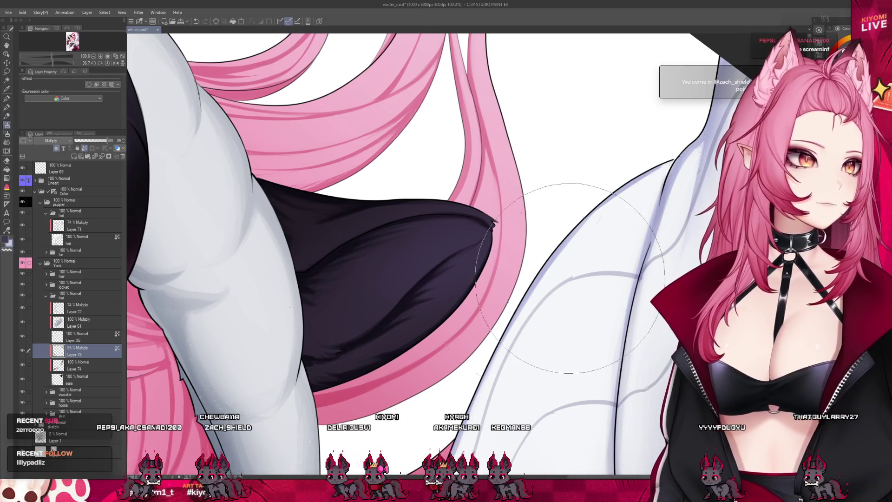
pyautogui.press('b')
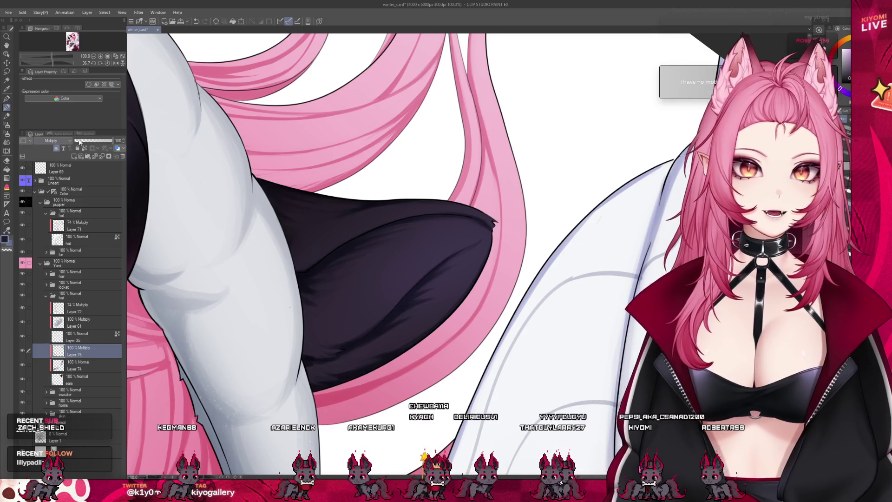
pyautogui.click(51, 140)
pyautogui.click(51, 148)
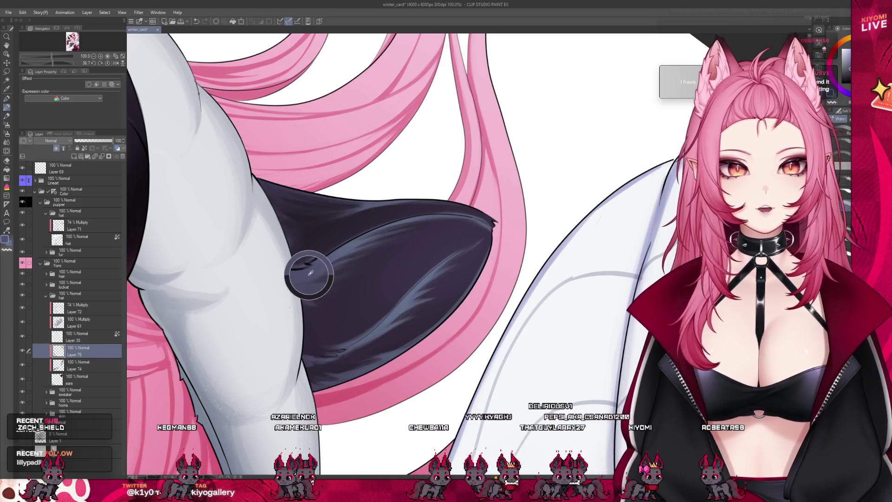
pyautogui.hotkey('ctrl', 'z')
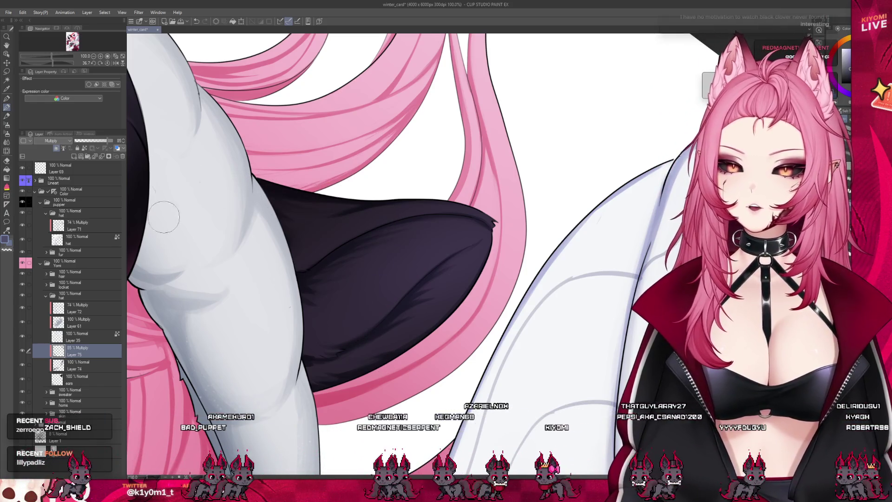
# Create multiply Layer 76 above the ear shading Layer 75 and keep it selected.
pyautogui.click(57, 148)
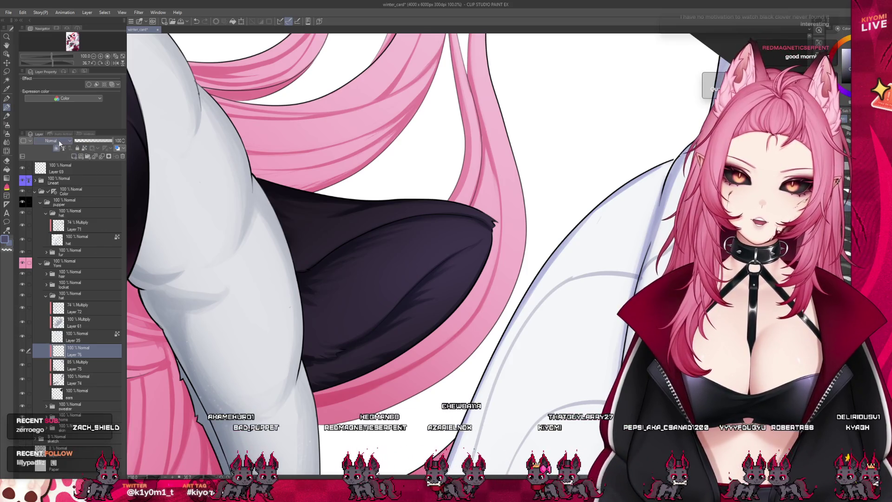
pyautogui.click(51, 166)
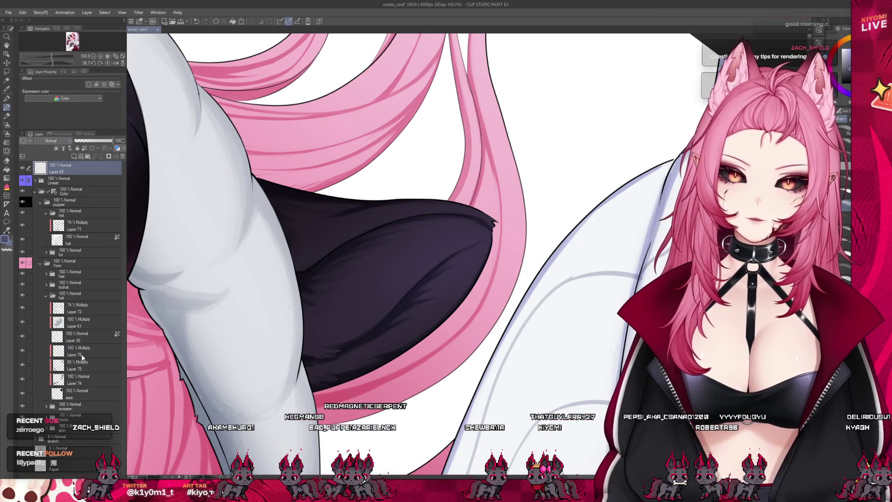
pyautogui.click(82, 363)
pyautogui.click(88, 354)
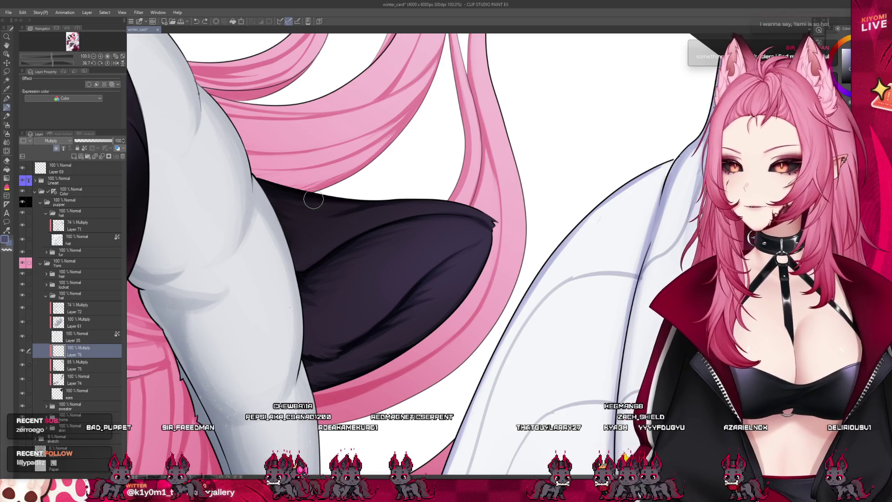
# Zoom out to the full canvas and save the winter_card illustration with Ctrl+S.
pyautogui.scroll(-2, 350, 251)
pyautogui.scroll(-7, 412, 297)
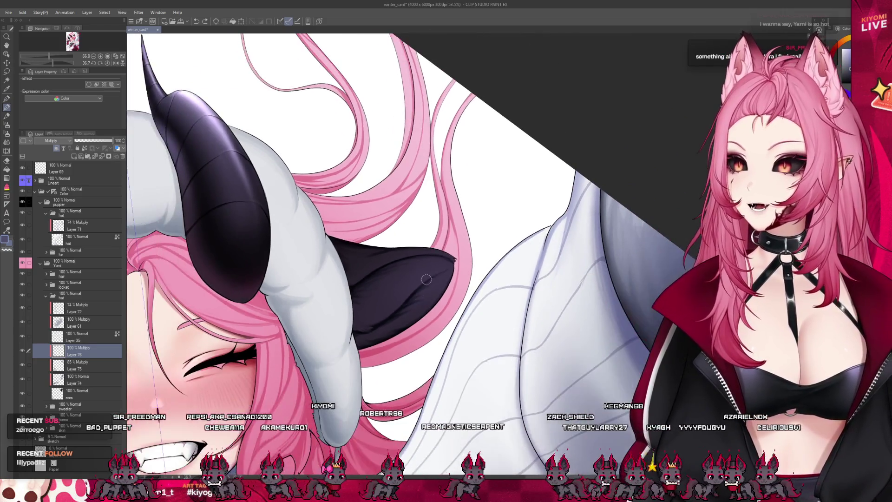
pyautogui.scroll(1, 309, 277)
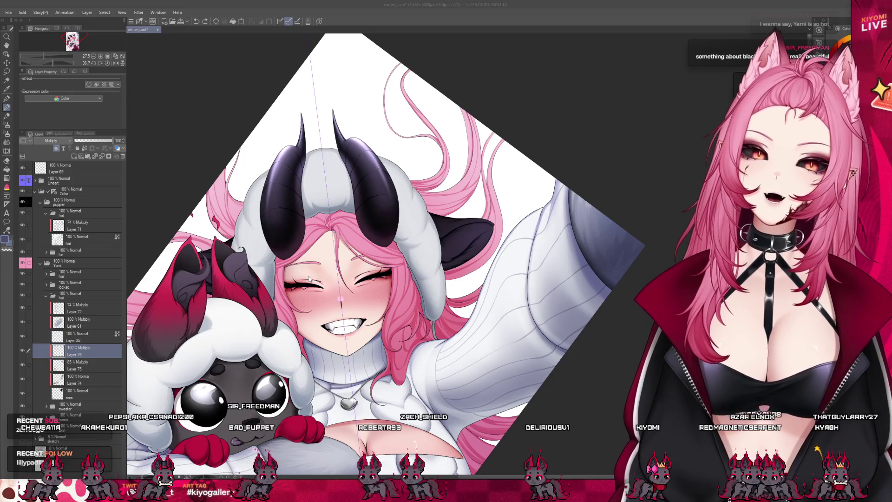
pyautogui.hotkey('ctrl', 's')
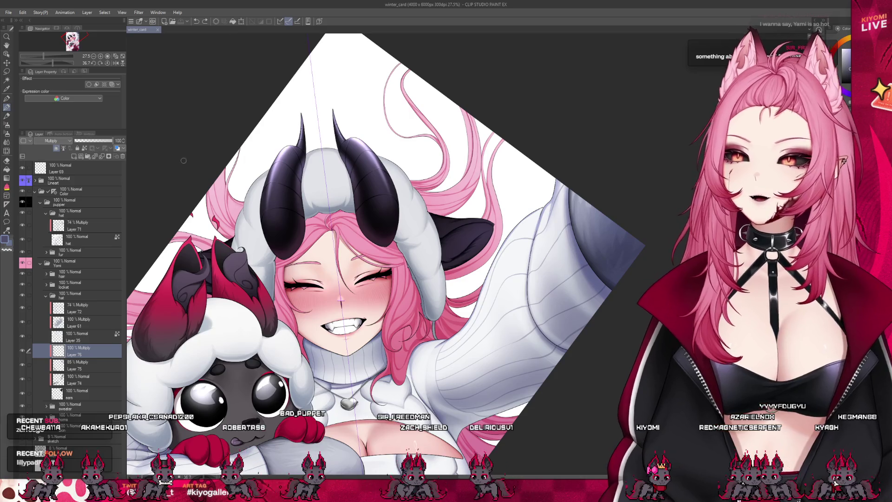
pyautogui.press('alt')
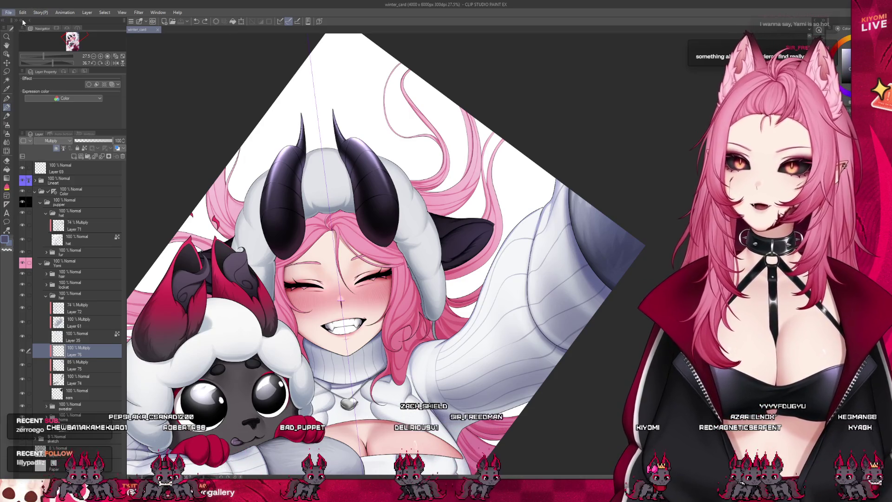